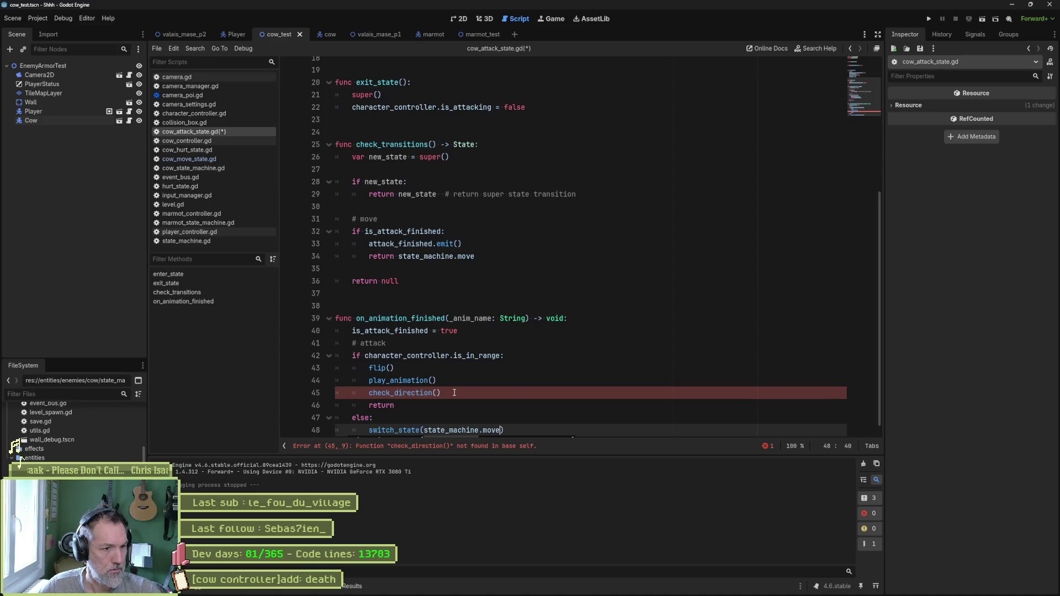
- Delete the check_direction() call, extra return and # attack comment lines, then save the script
click(455, 392)
key(ctrl+shift+k)
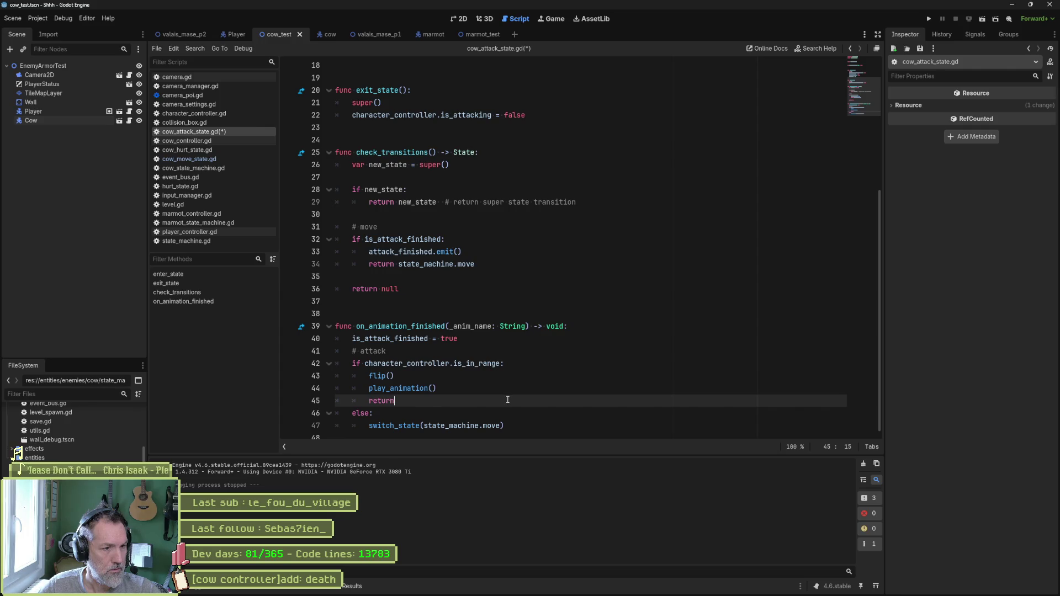
key(ctrl+shift+k)
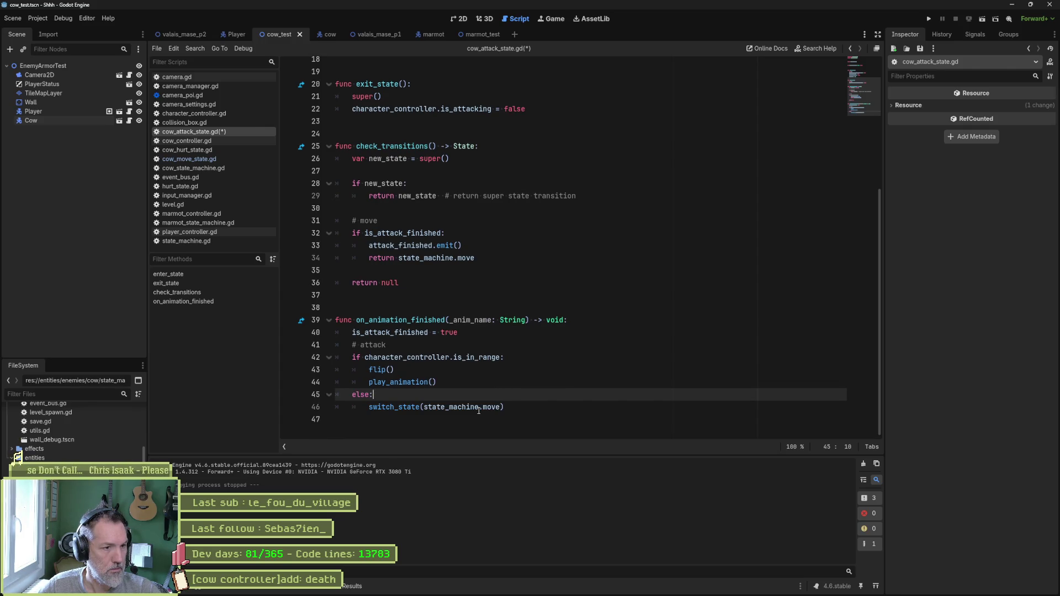
click(355, 346)
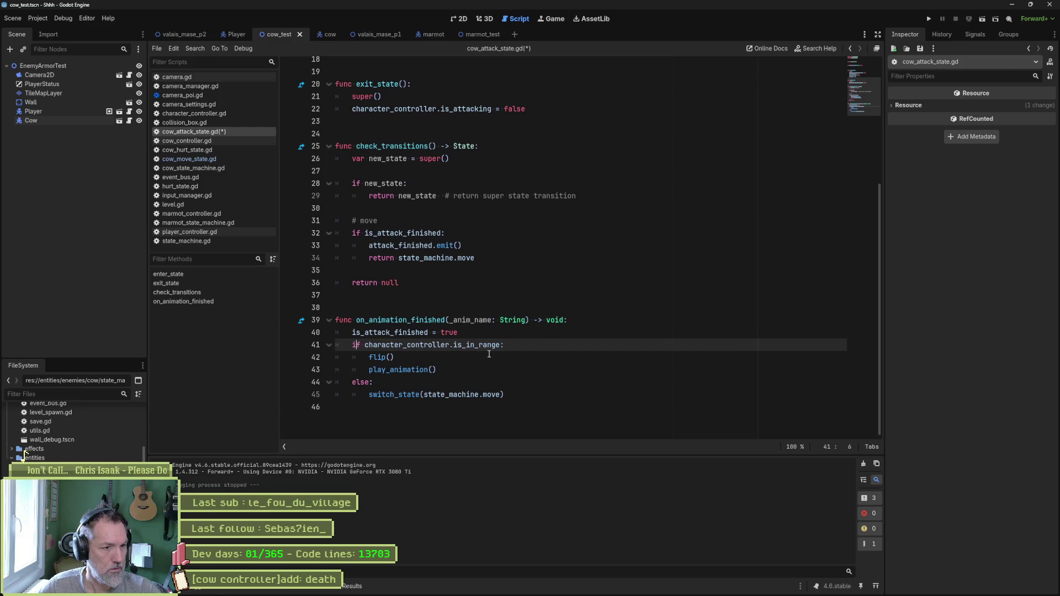
key(ctrl+shift+k)
key(Return)
key(ctrl+s)
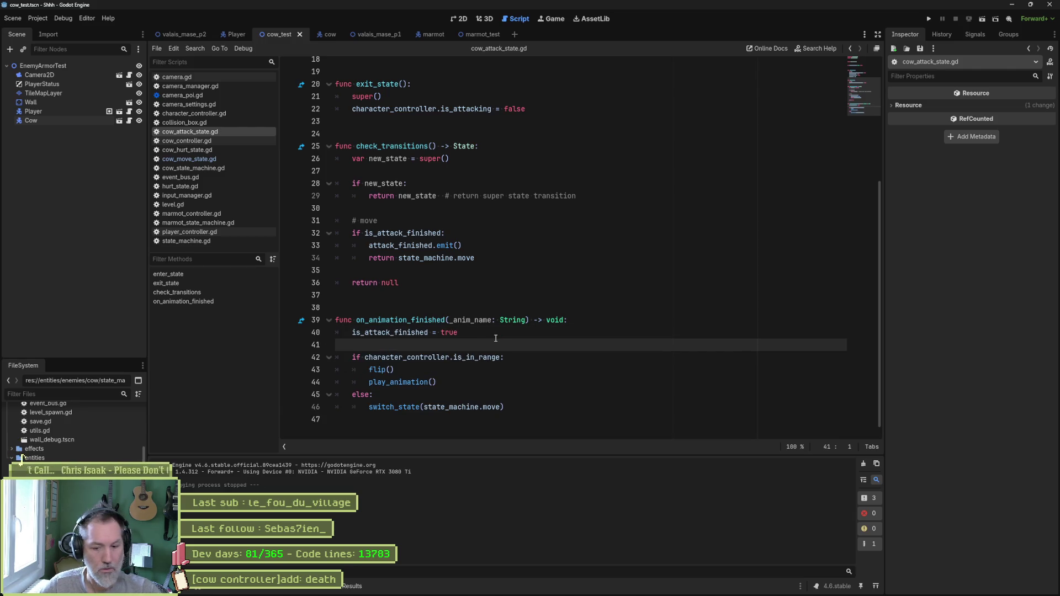
- Test-run the scene, stop it, select is_in_range and is_attack_finished, then rerun it
key(F6)
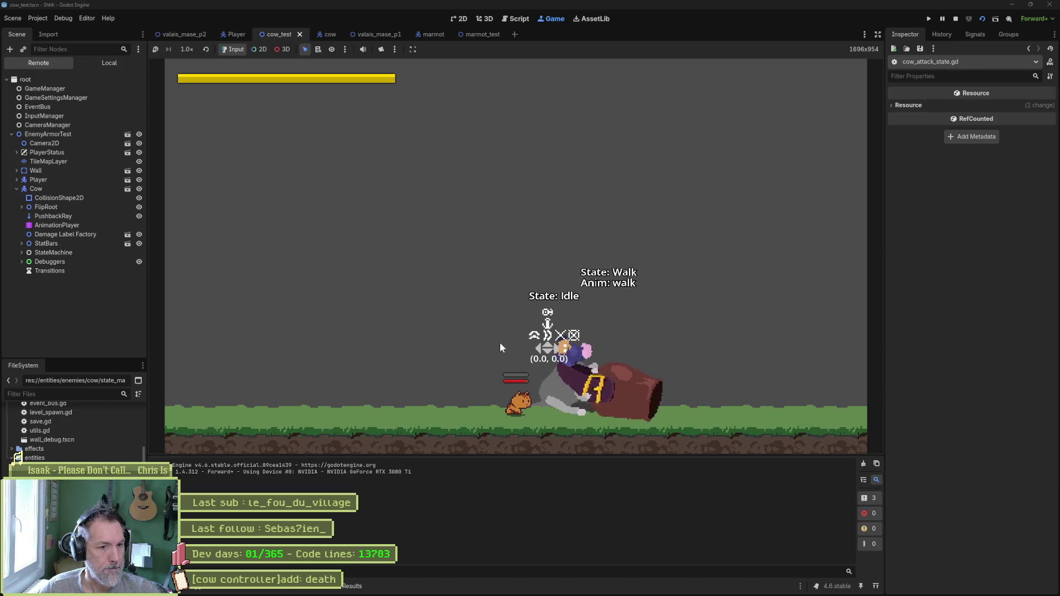
key(F8)
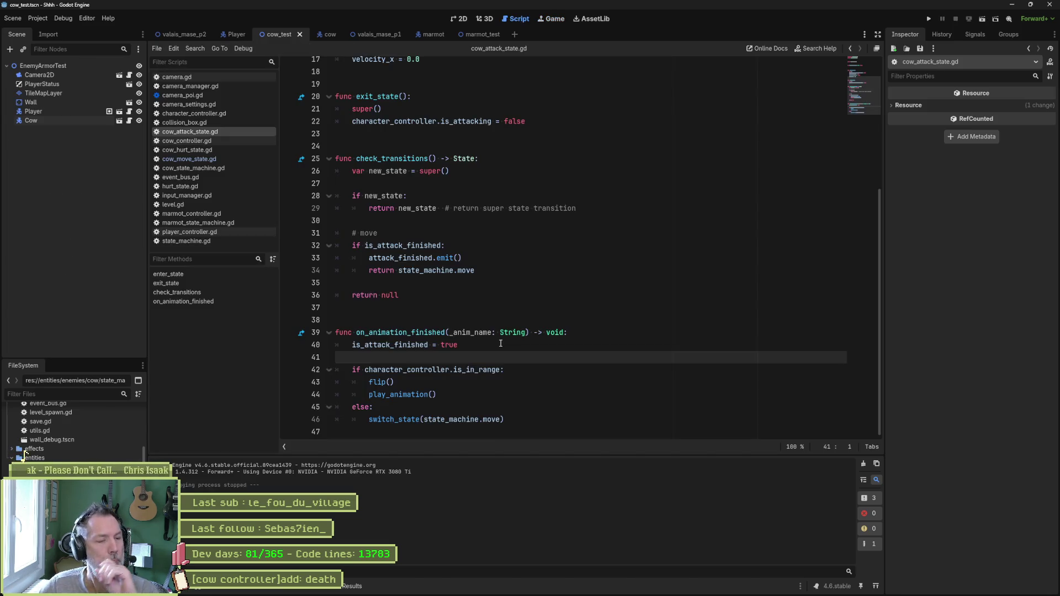
click(476, 370)
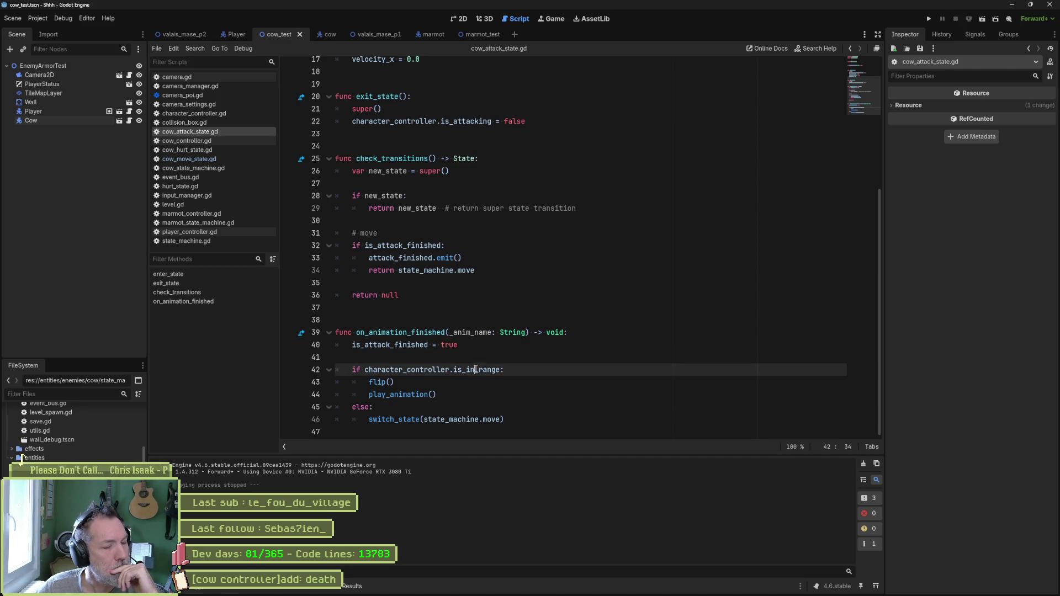
double_click(476, 369)
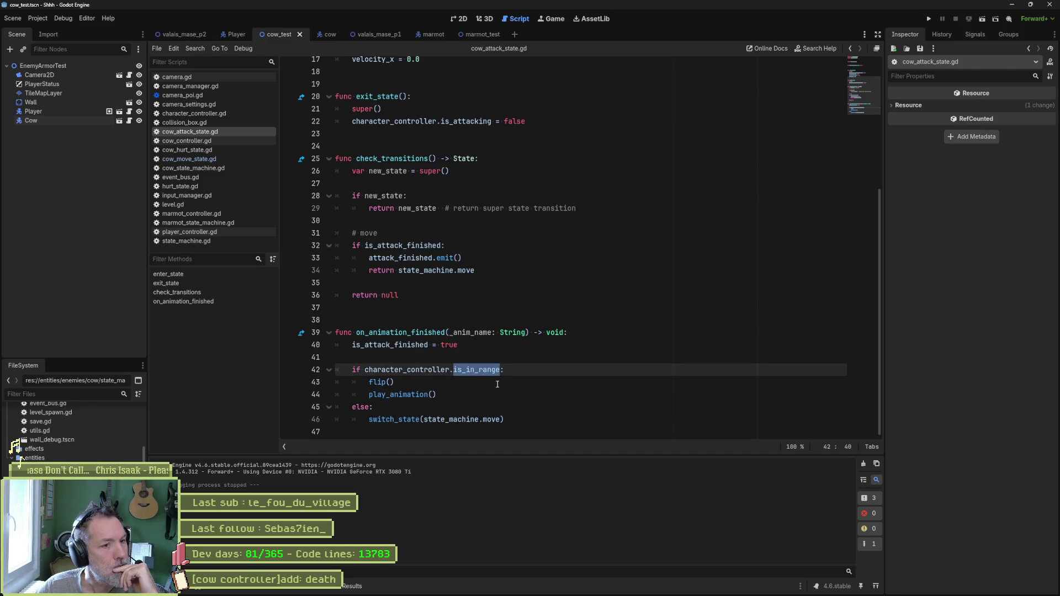
double_click(395, 345)
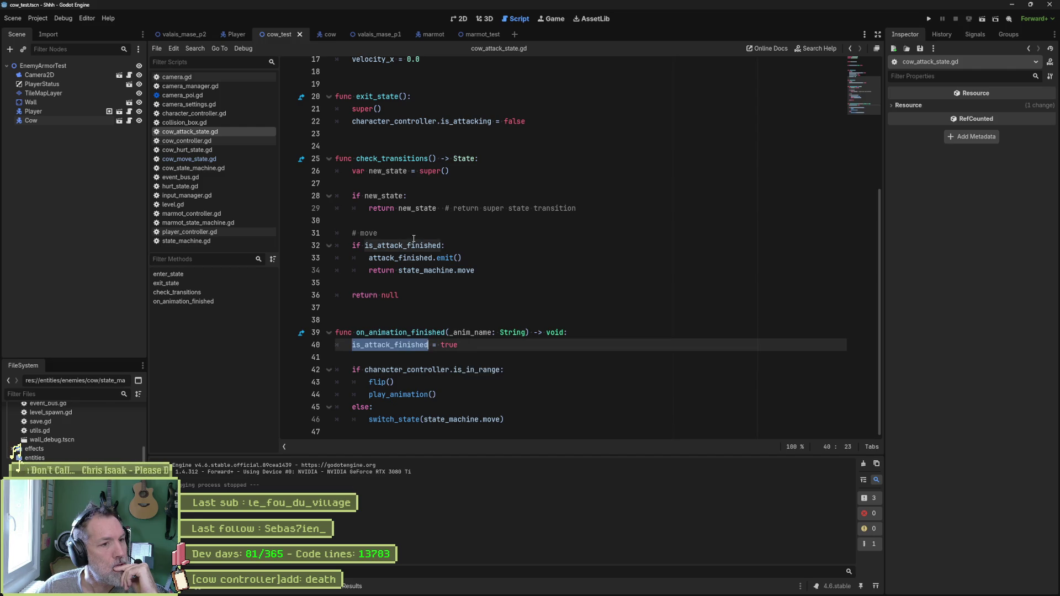
key(F6)
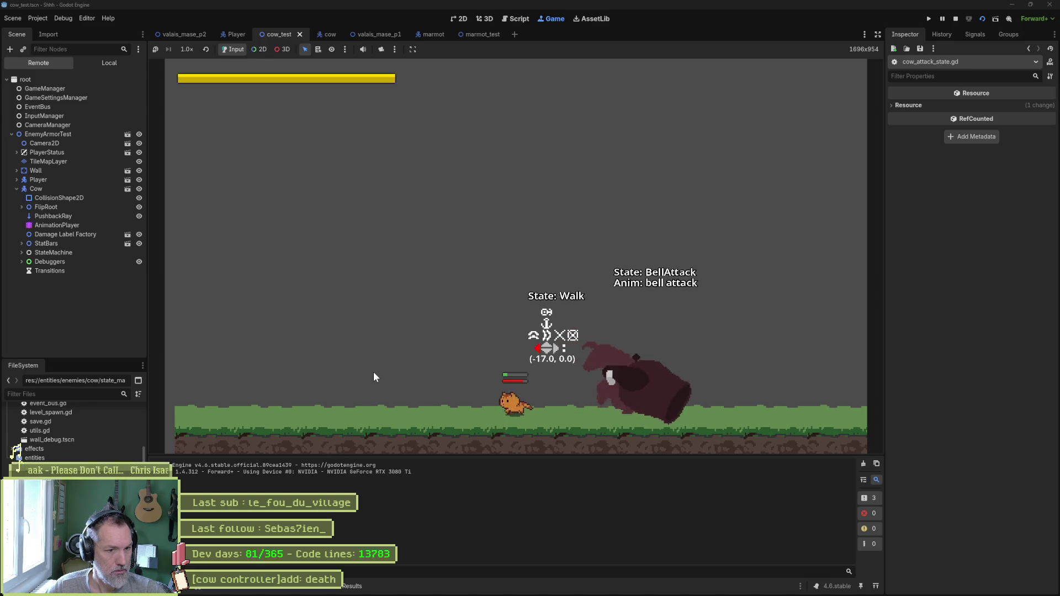
- Walk and run the cat right, then turn back left and paw-attack the cow
key(Right)
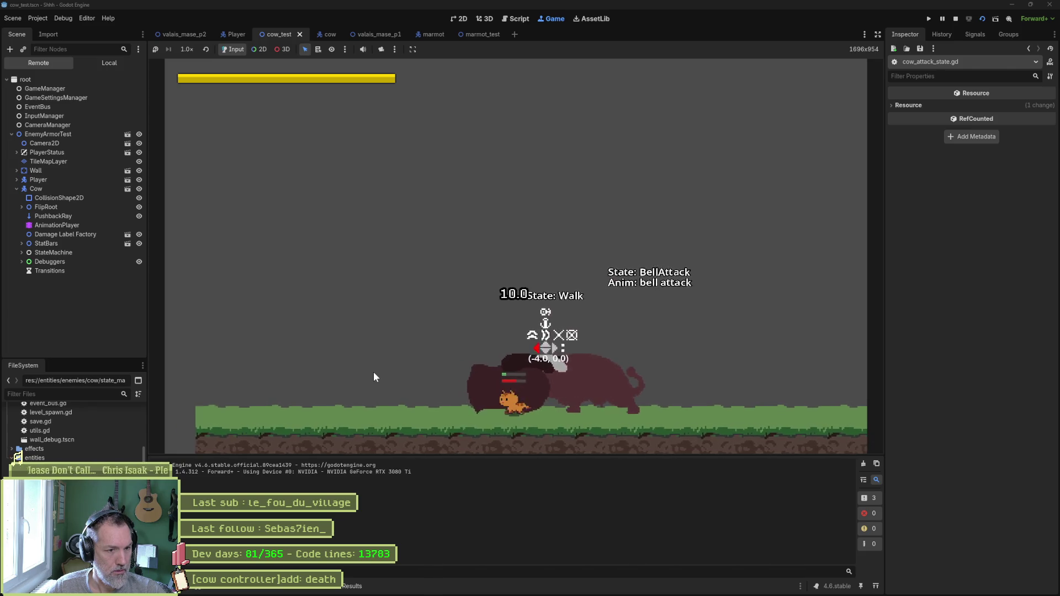
key(Right)
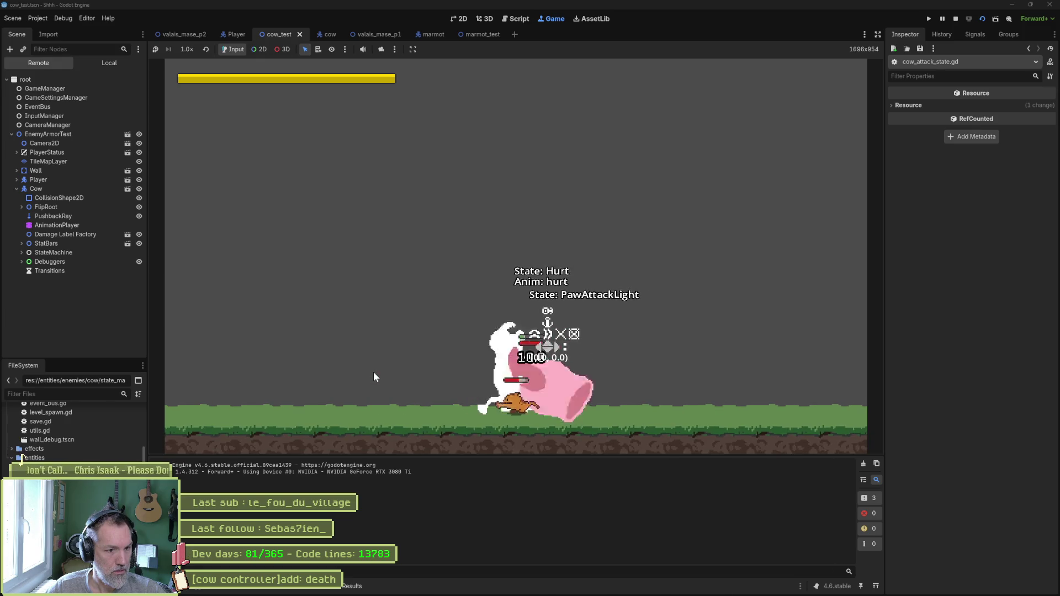
key(shift+Right)
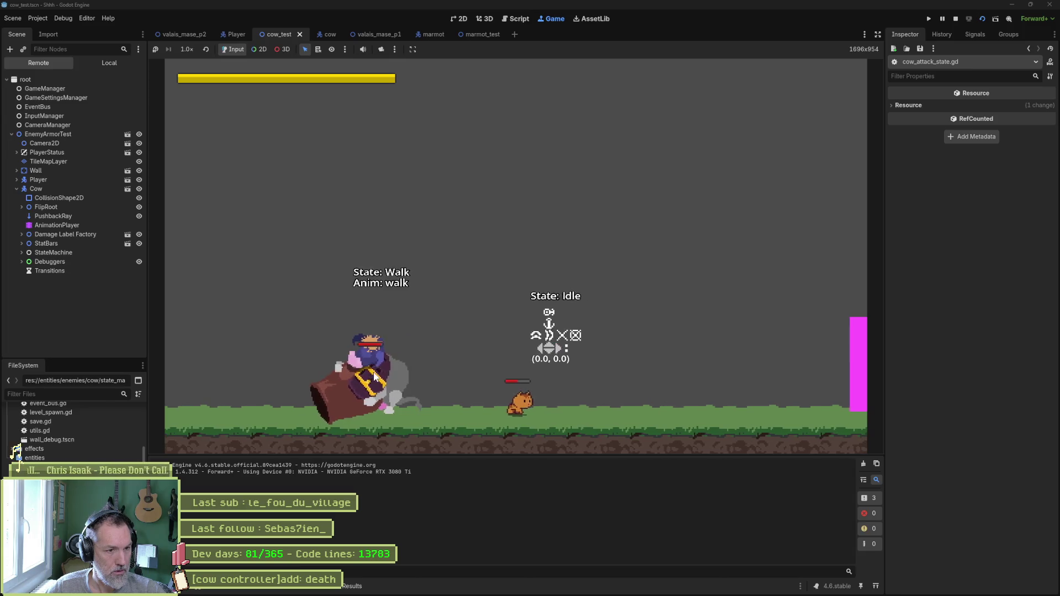
key(Left)
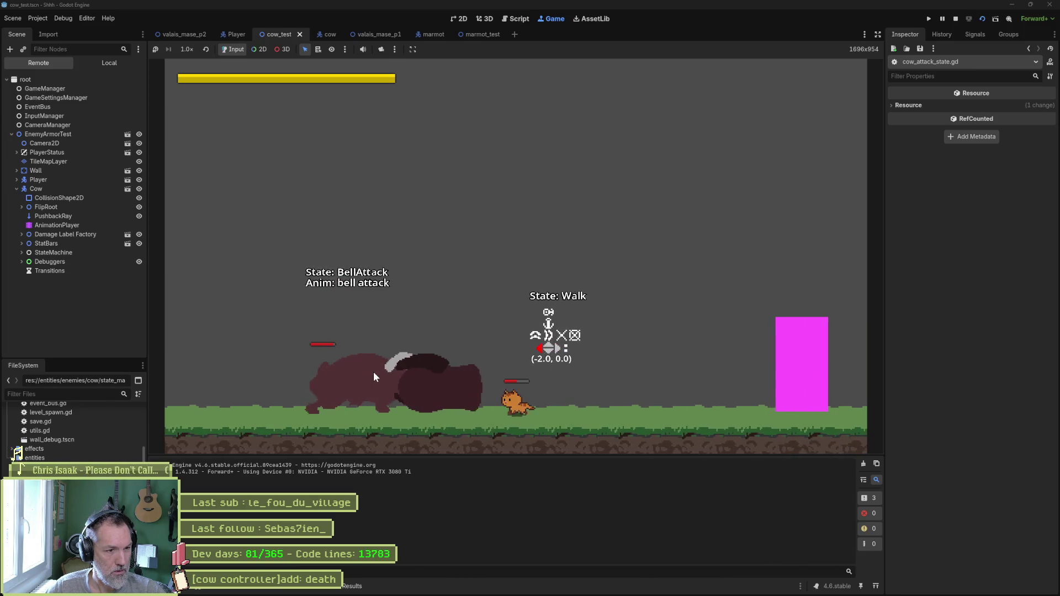
key(shift+Left)
key(j)
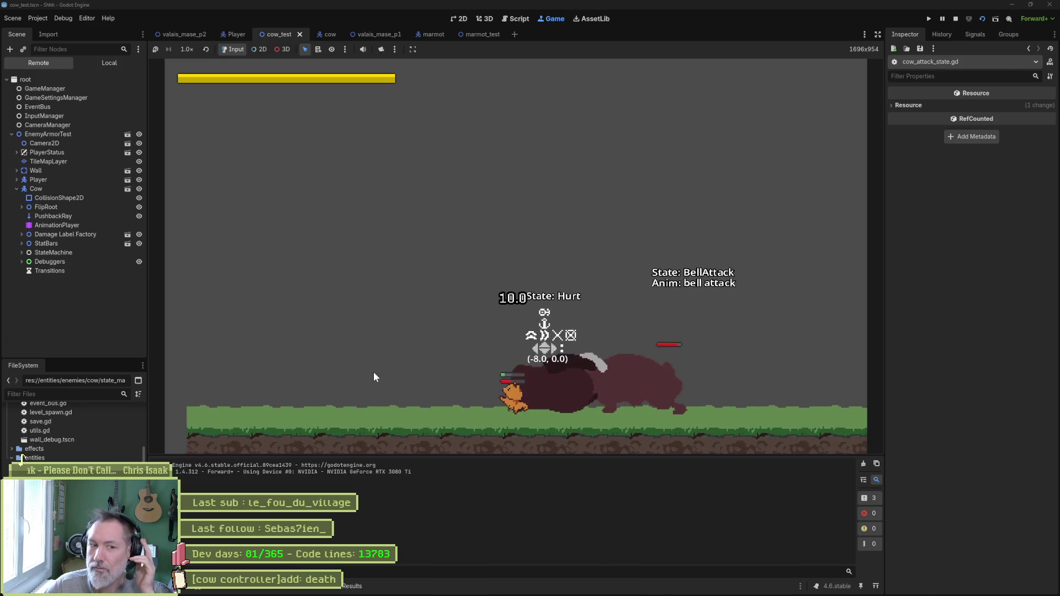
- Close in and hit the cow with repeated x combos until it dies, then stop the game
key(Right)
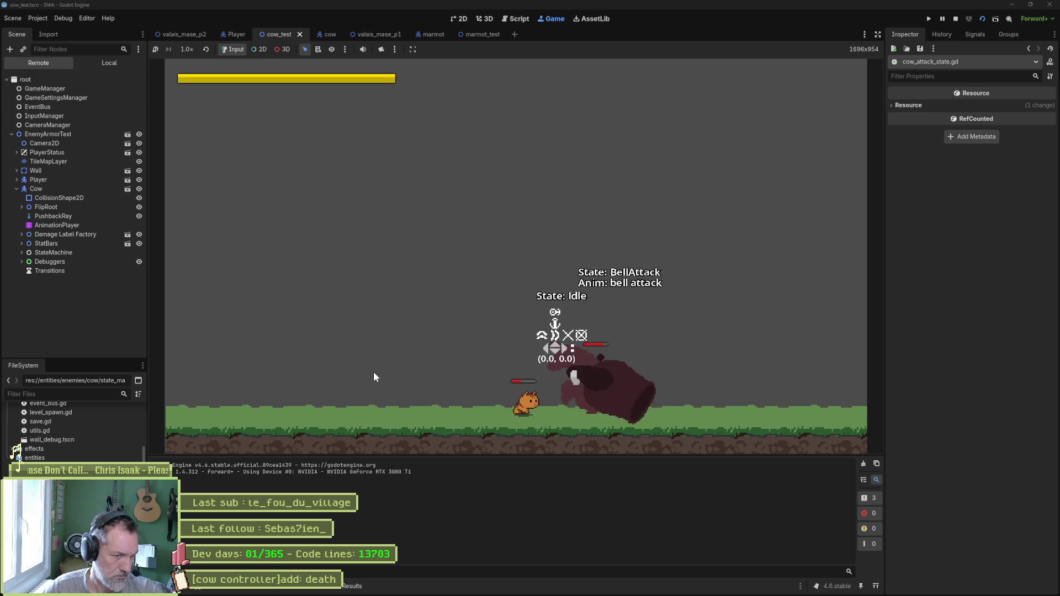
key(Right)
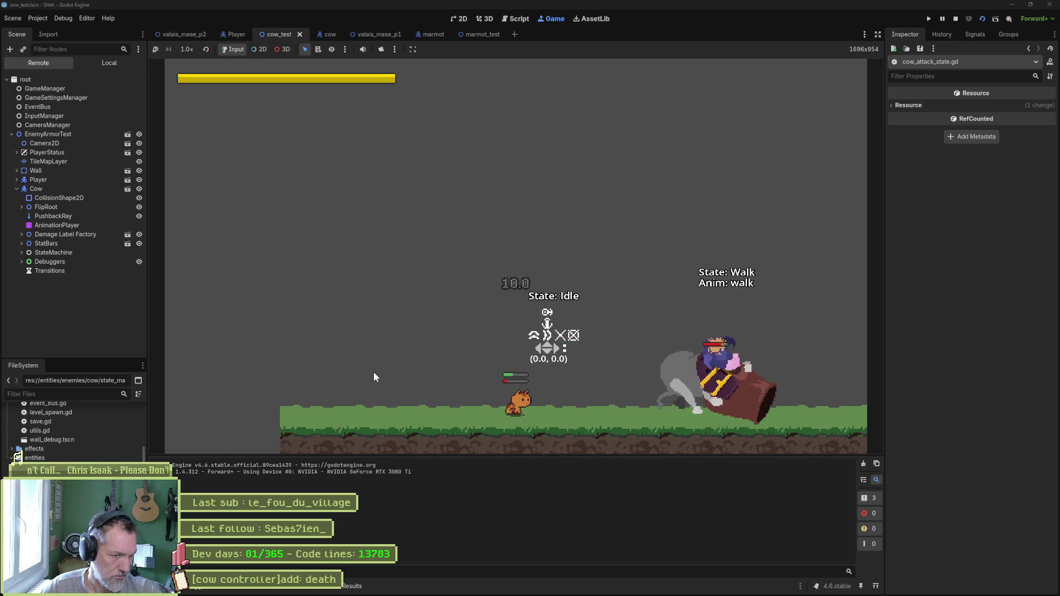
key(Left)
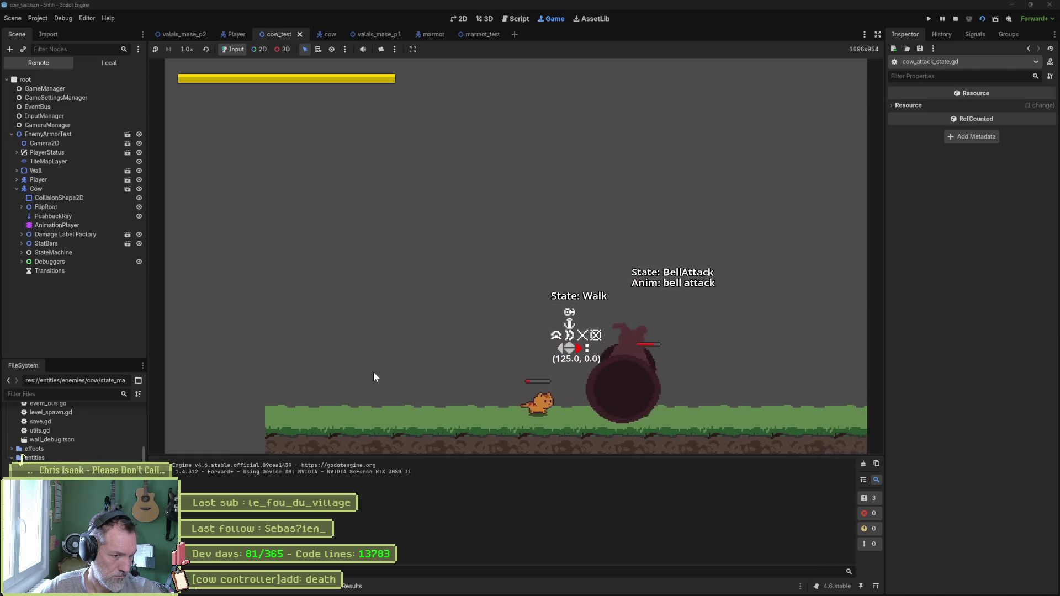
key(x)
key(Right)
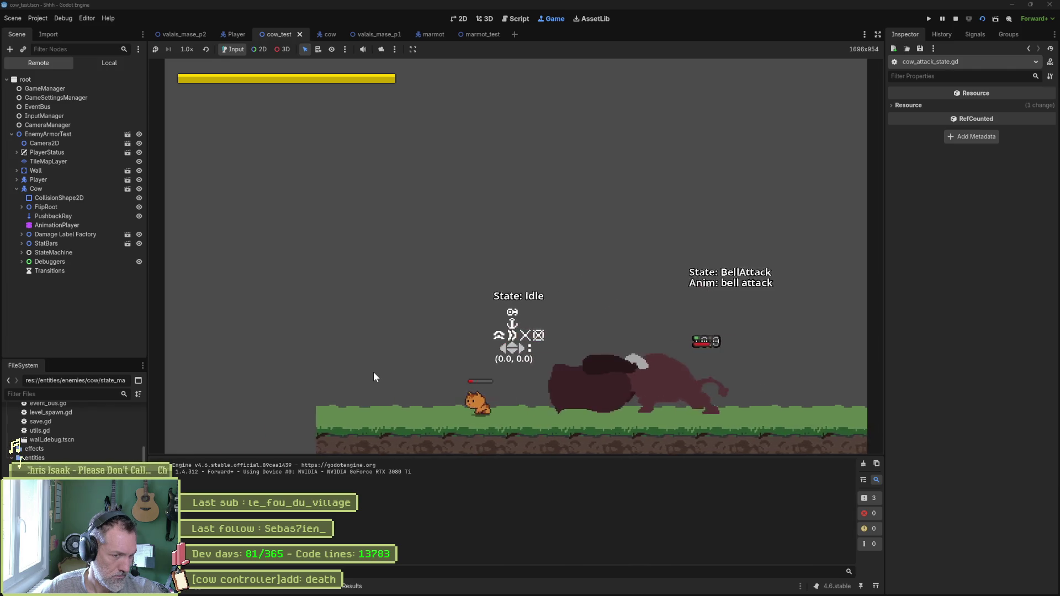
key(x)
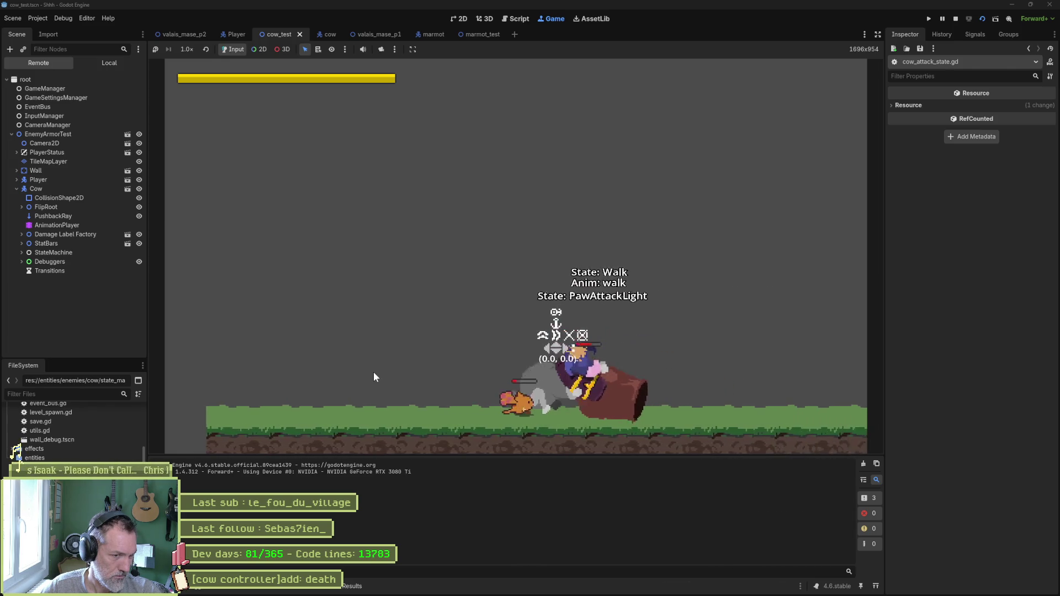
key(x)
key(x)
key(x)
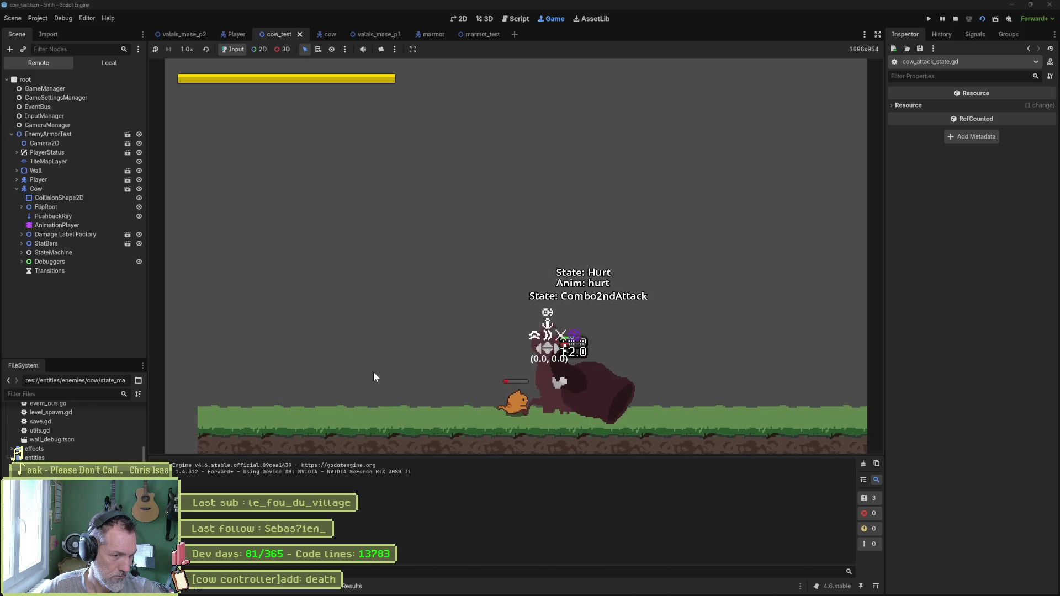
key(x)
key(x)
key(x)
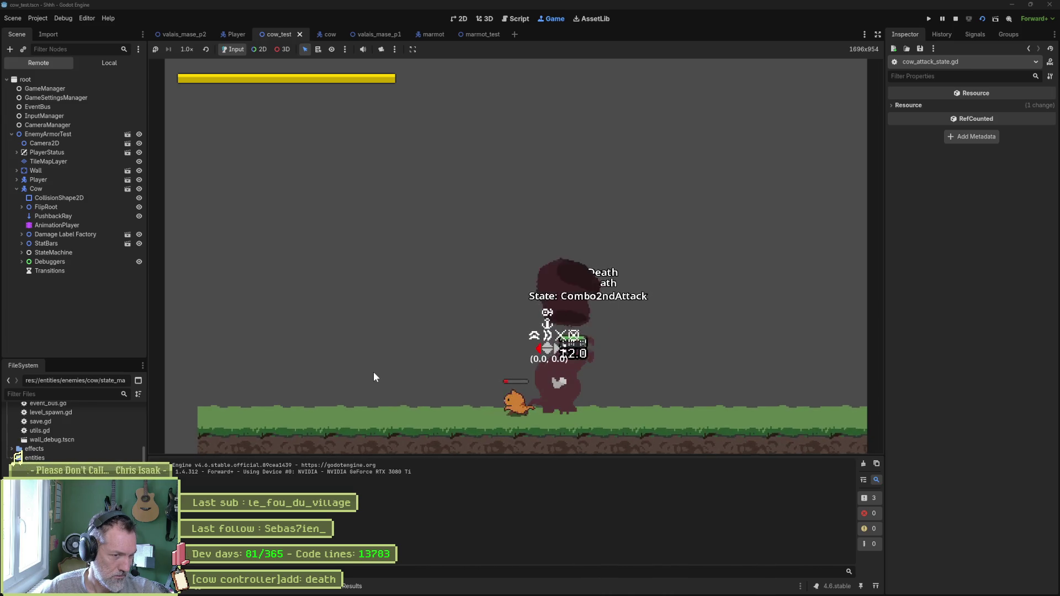
key(Left)
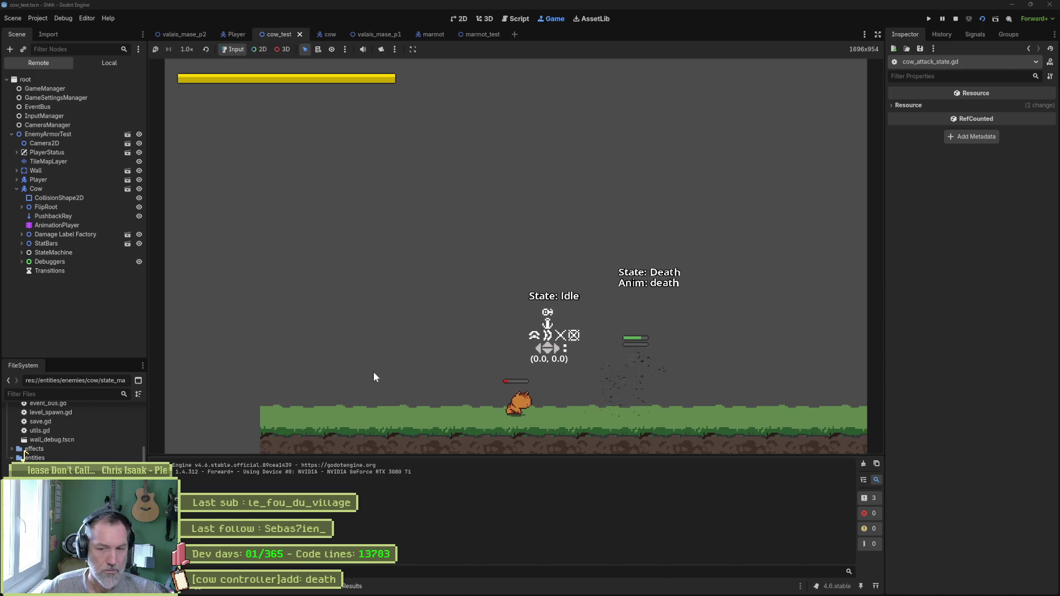
key(F8)
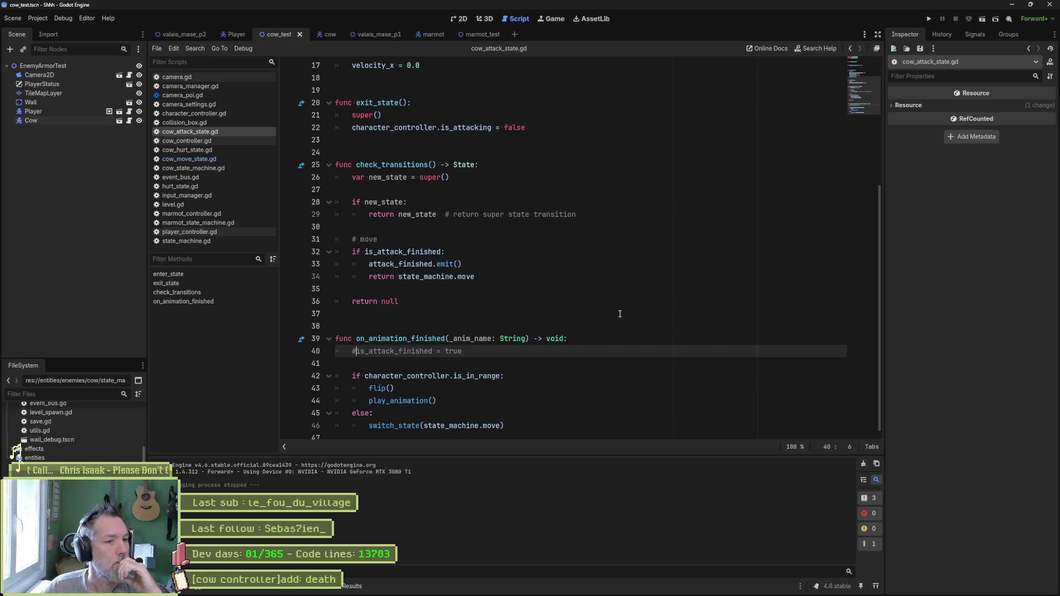
- Delete the check_transitions function and the commented is_attack_finished line
double_click(403, 252)
click(504, 276)
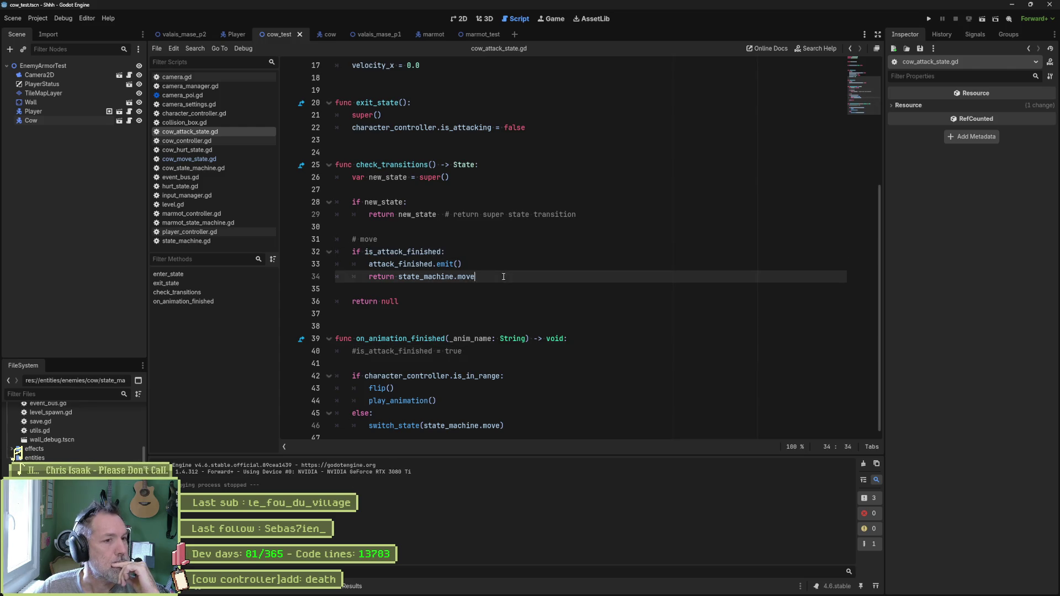
mouse_move(406, 301)
mouse_down()
mouse_move(497, 276)
mouse_move(584, 127)
mouse_up()
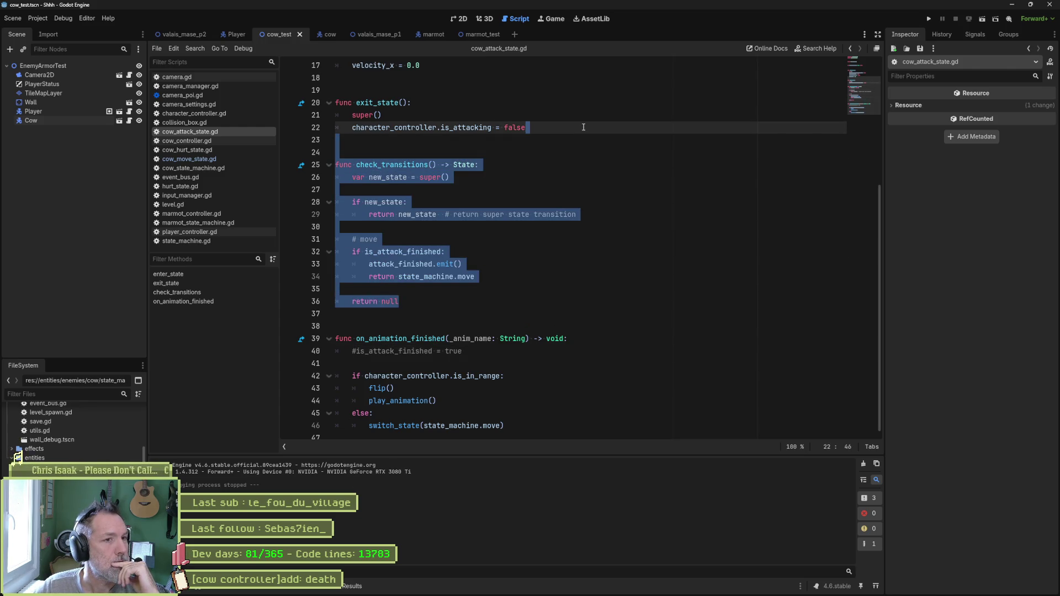
key(Delete)
drag(542, 359, 585, 337)
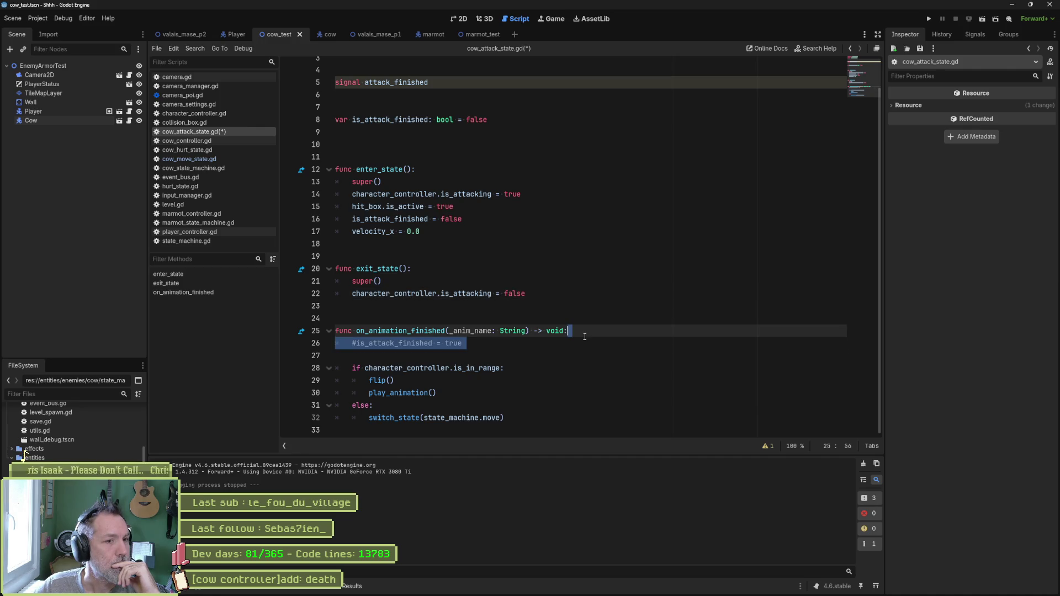
key(Delete)
- Remove the attack_finished signal line and save, then undo to restore it and select its name
scroll(517, 206, up, 1)
click(461, 110)
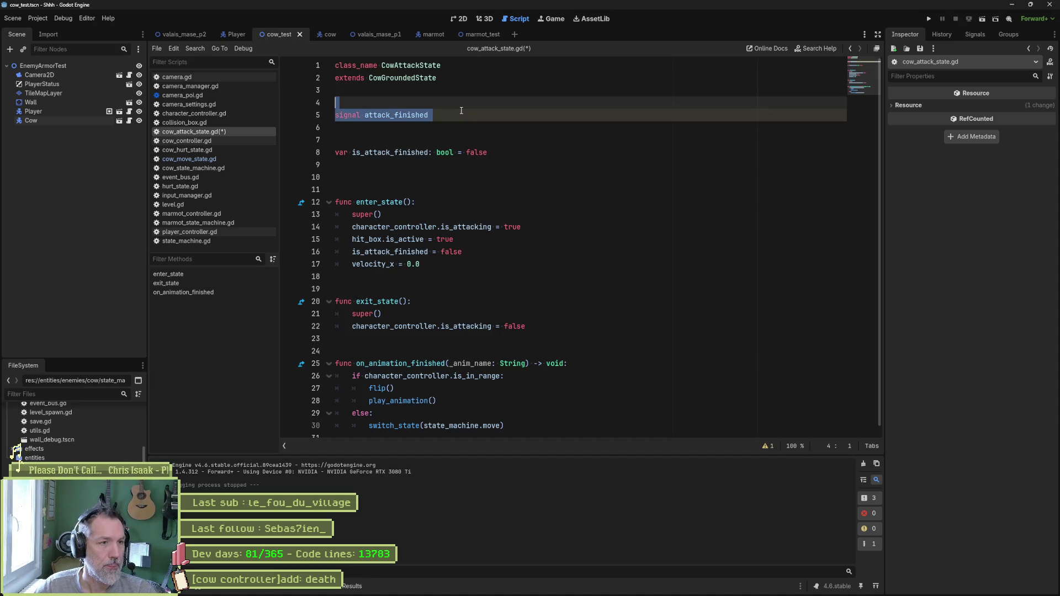
key(BackSpace)
key(BackSpace)
key(Delete)
key(Delete)
key(Return)
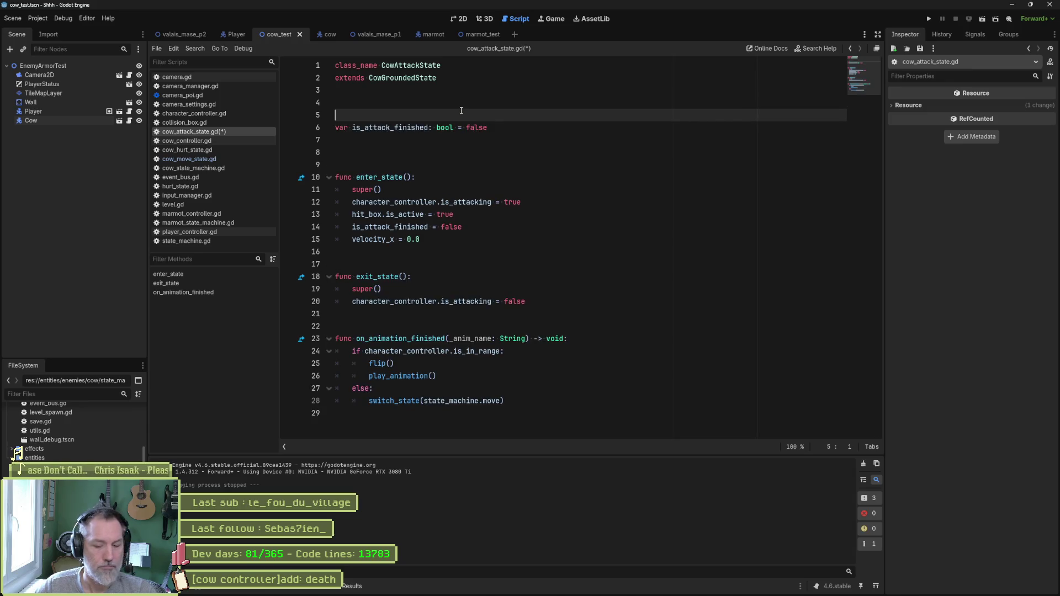
key(ctrl+s)
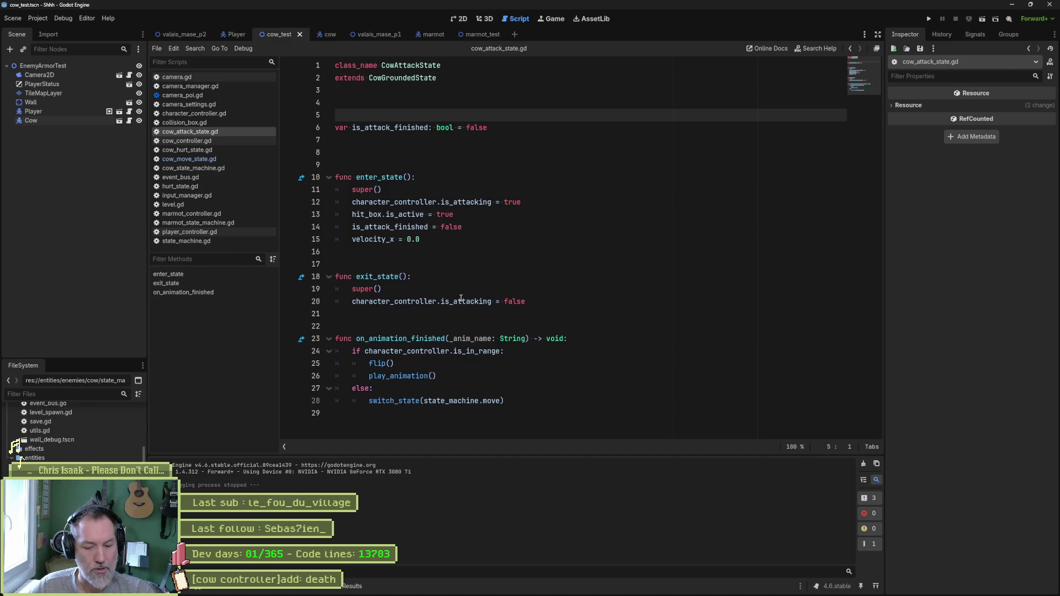
key(ctrl+z)
key(ctrl+z)
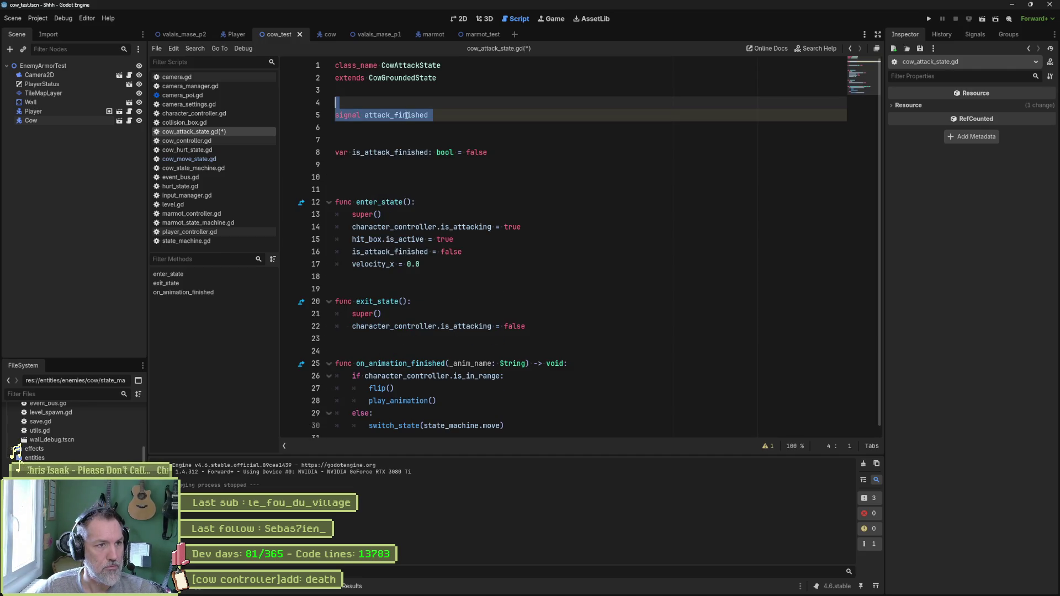
double_click(408, 116)
- Search the project for attack_finished and review its declaration and emit() call in scarecrow_attack_state.gd
key(ctrl+shift+f)
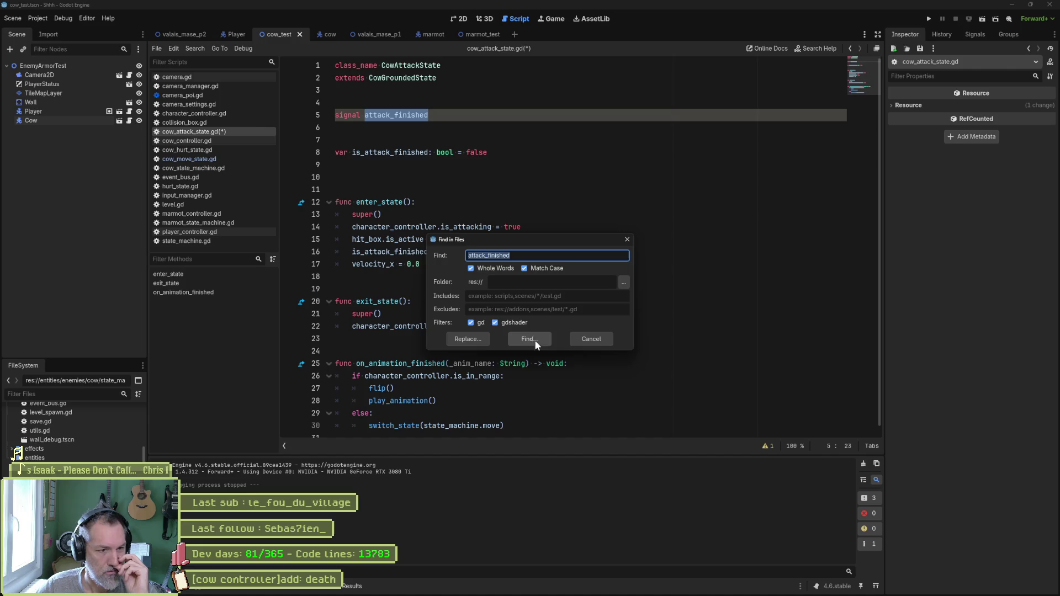
click(526, 335)
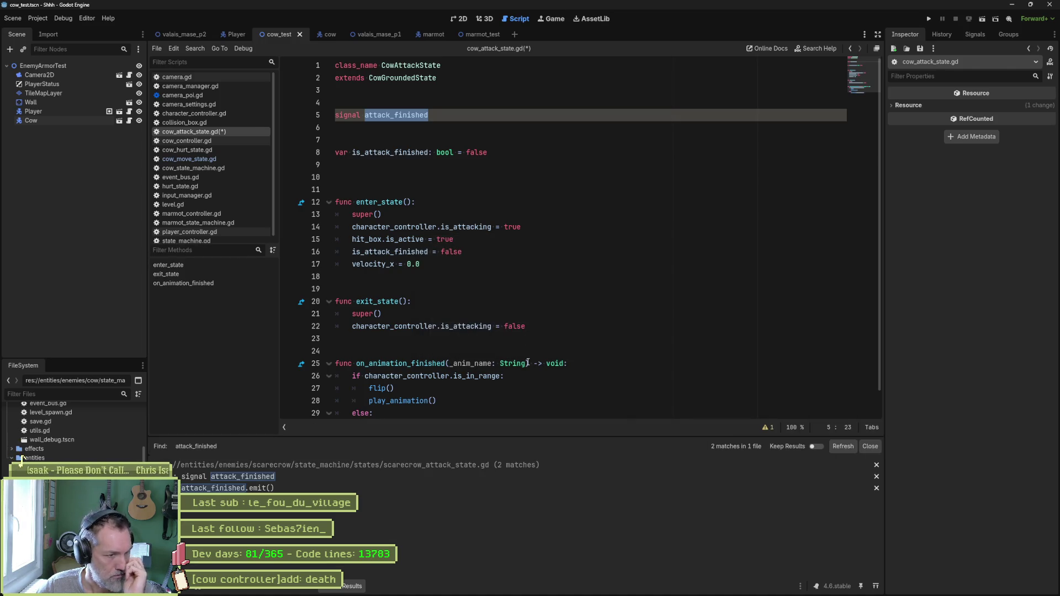
click(283, 489)
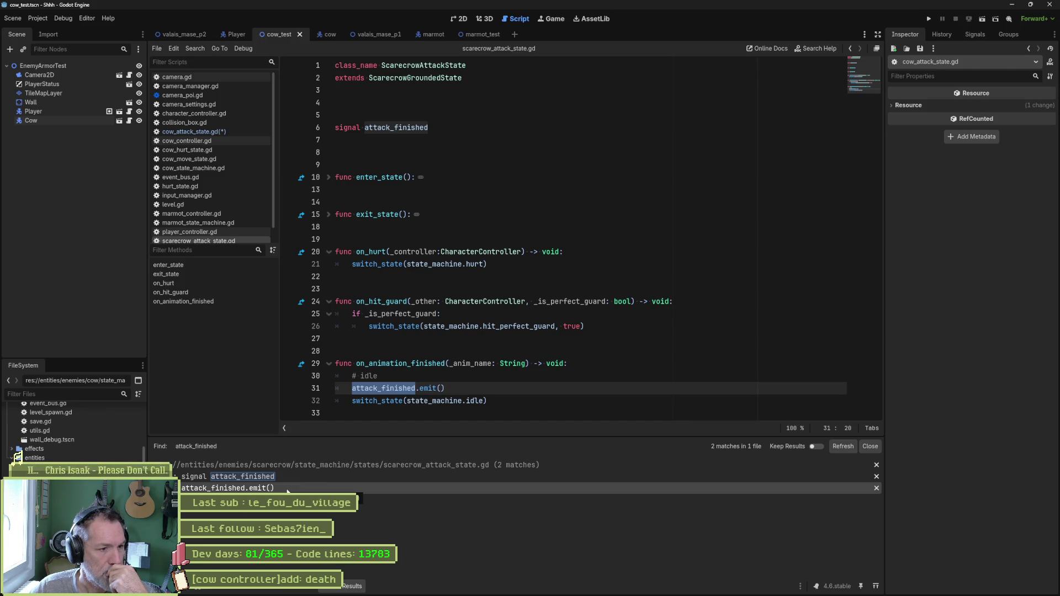
click(292, 478)
click(294, 489)
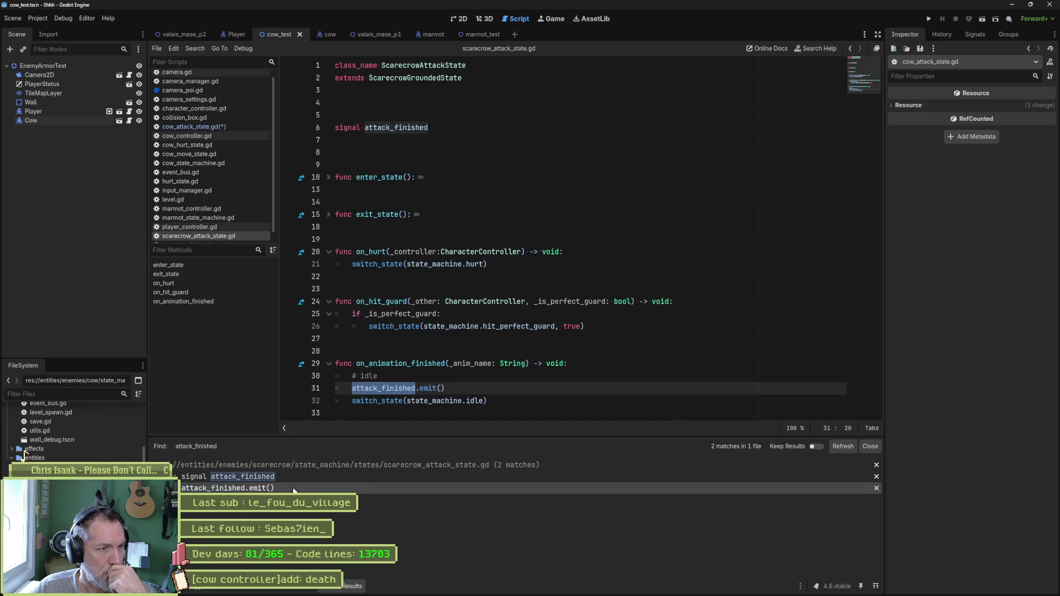
- Delete the signal attack_finished line and its blank lines in cow_attack_state.gd
click(213, 128)
click(448, 116)
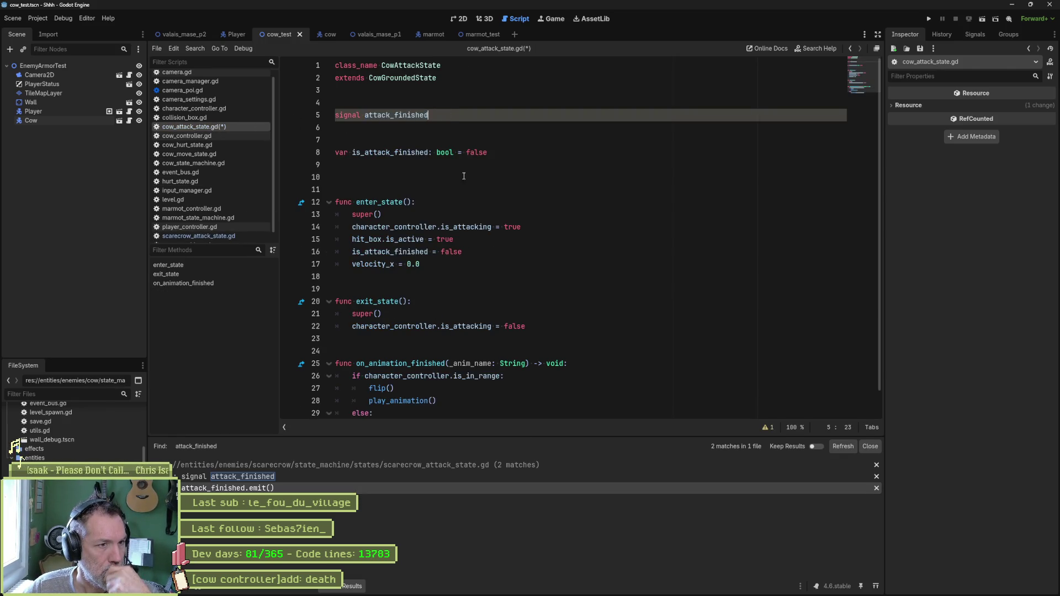
key(shift+Home)
key(BackSpace)
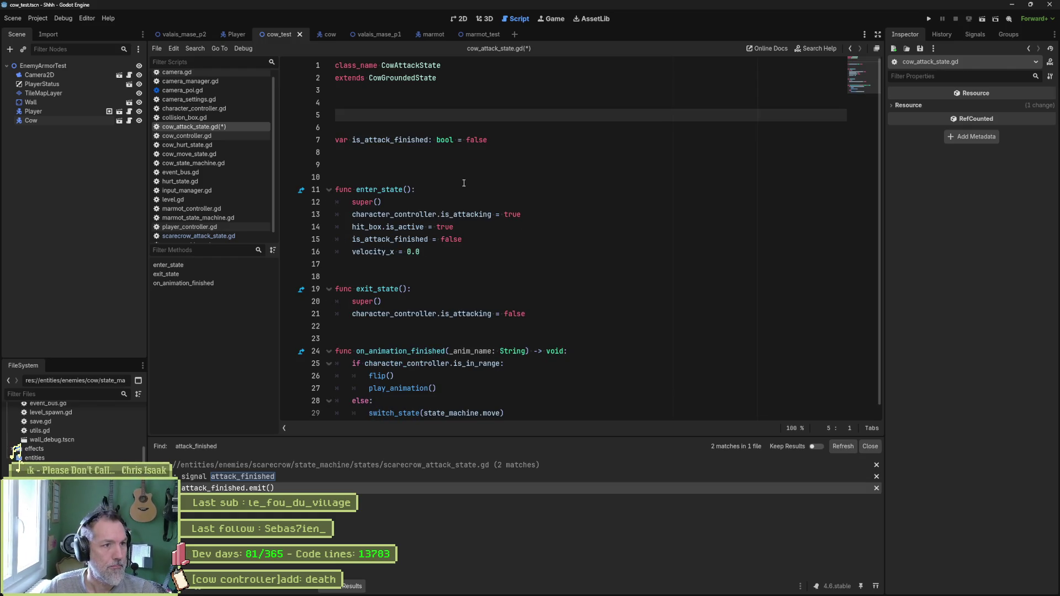
key(Delete)
key(Delete)
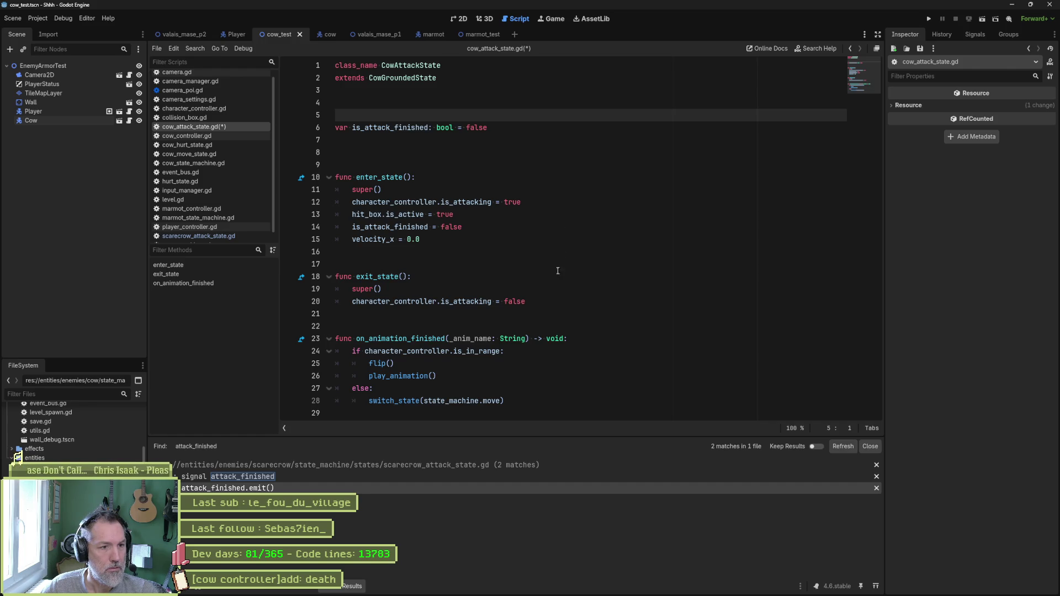
double_click(480, 301)
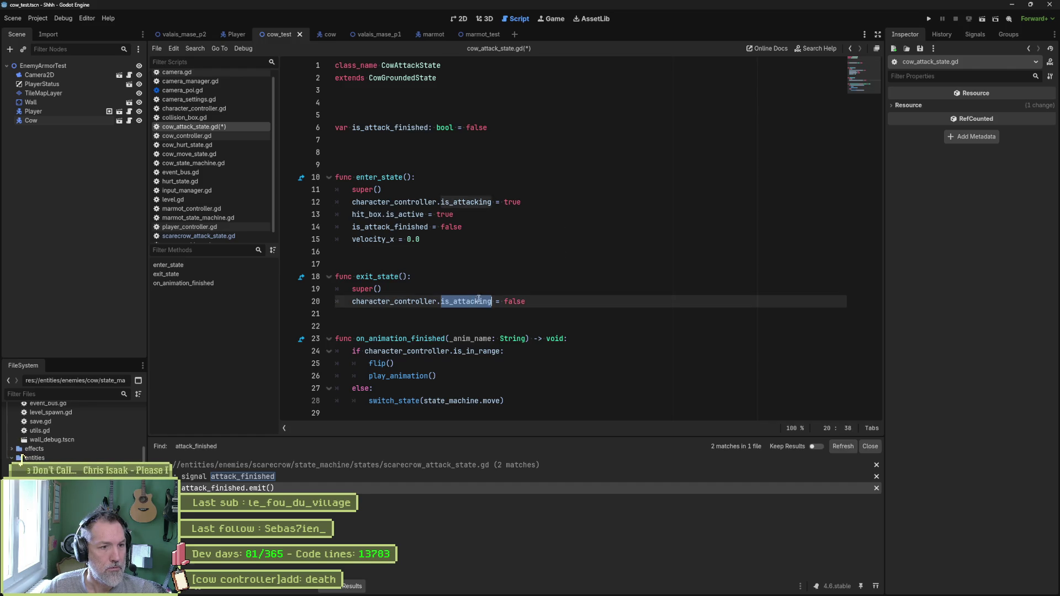
- Review lines 12–20, save cow_attack_state.gd, and run the scene with F6
drag(526, 301, 542, 251)
double_click(515, 301)
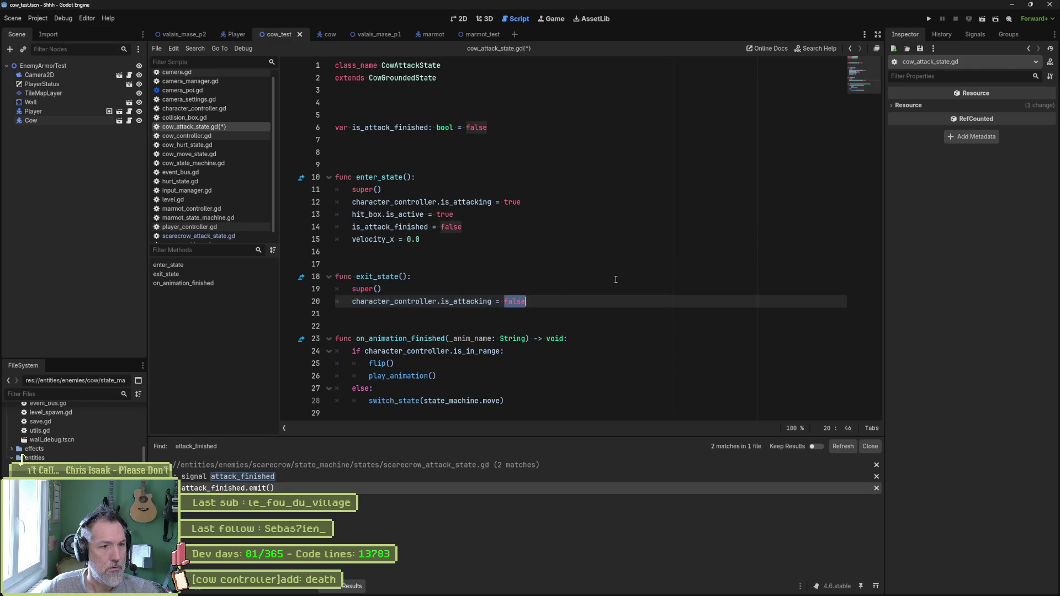
click(530, 202)
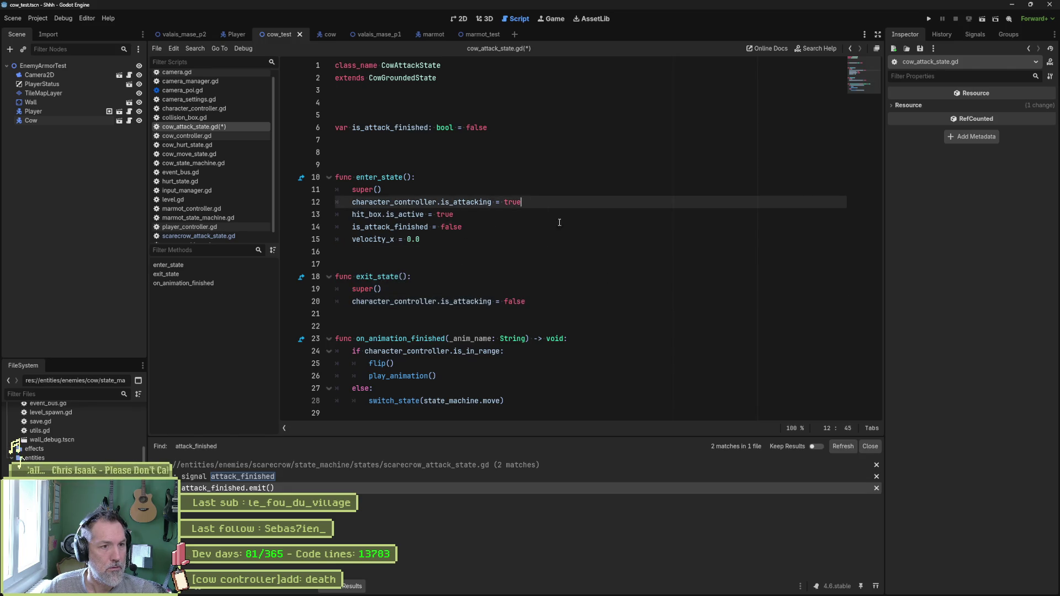
key(ctrl+s)
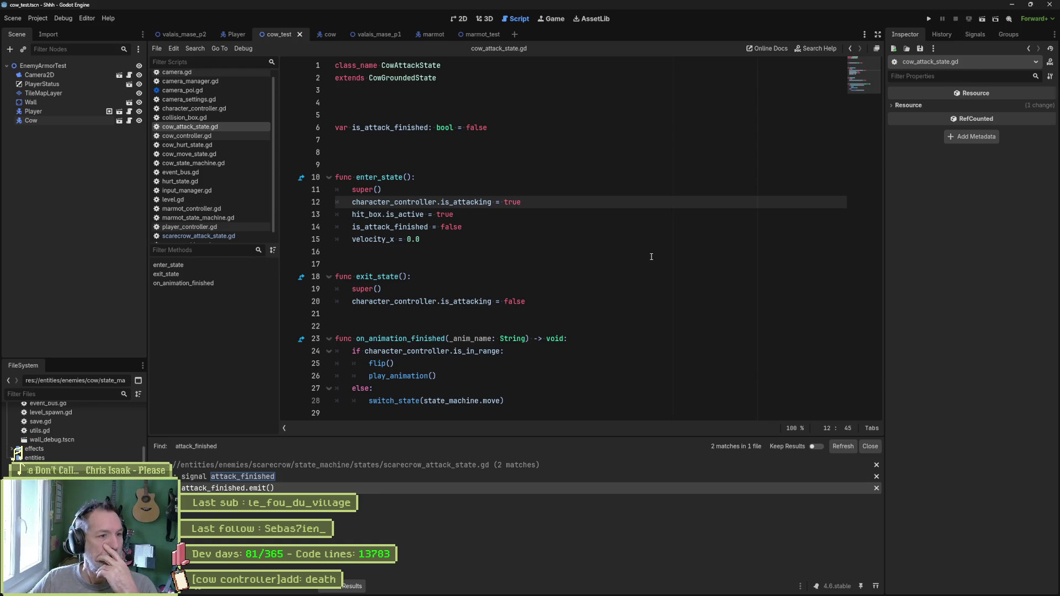
click(567, 301)
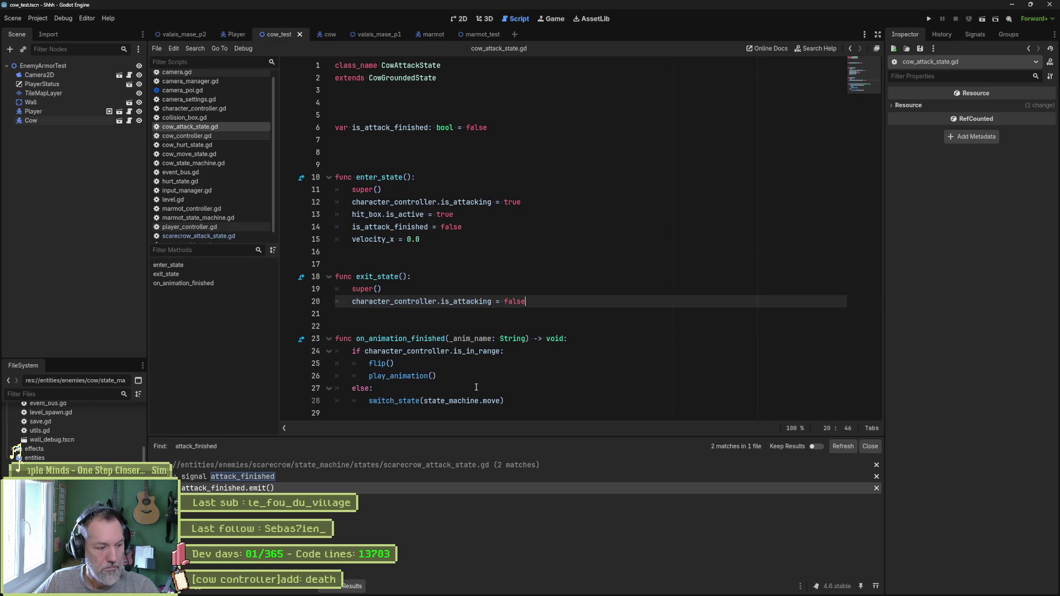
key(F6)
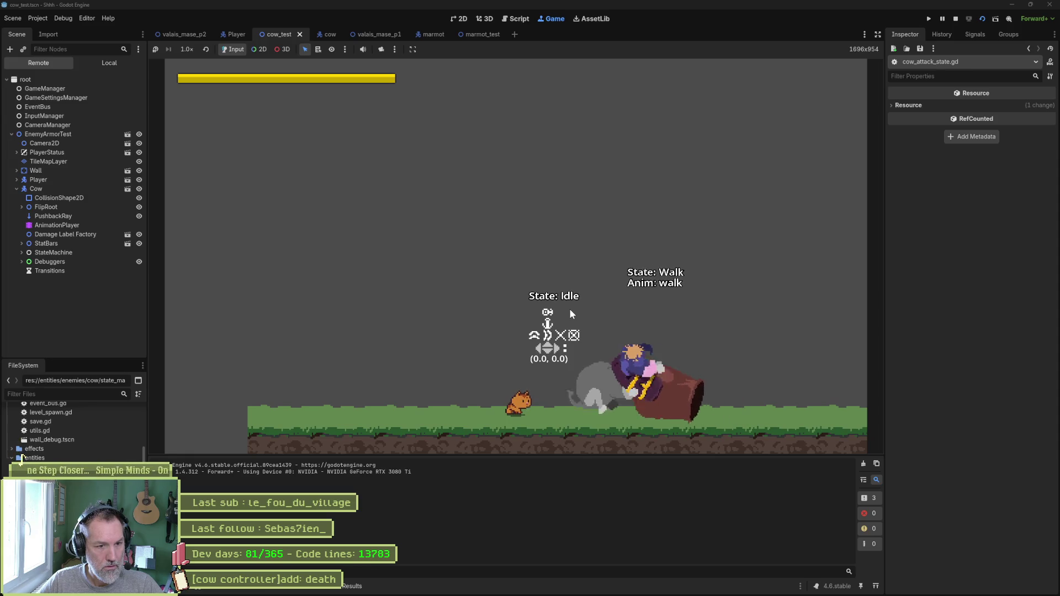
- Dodge the cow's charge and hit it with x combos, then stop the game with F8
key(Left)
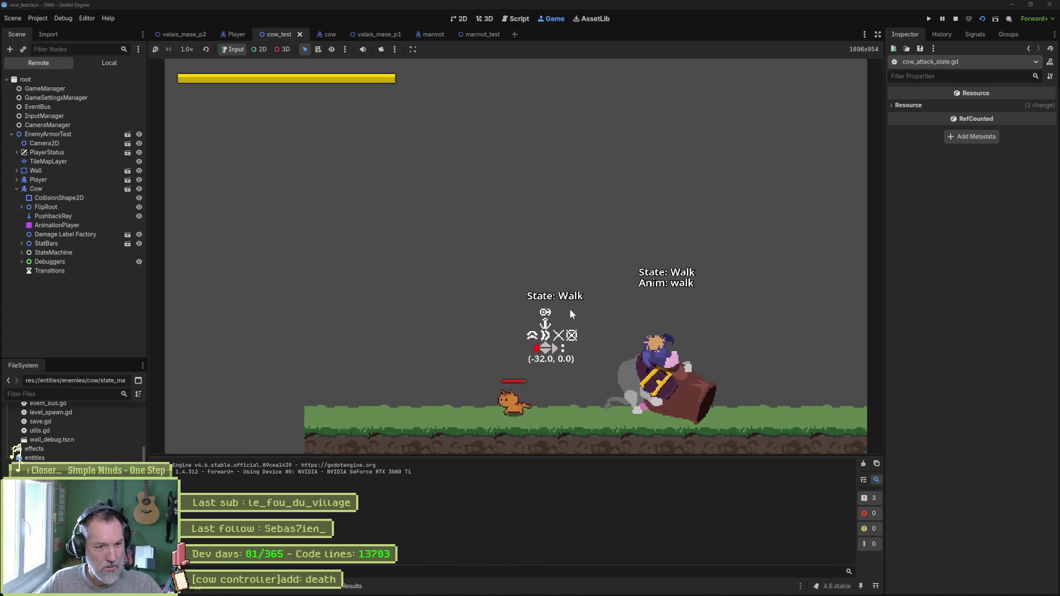
key(Right)
key(Left)
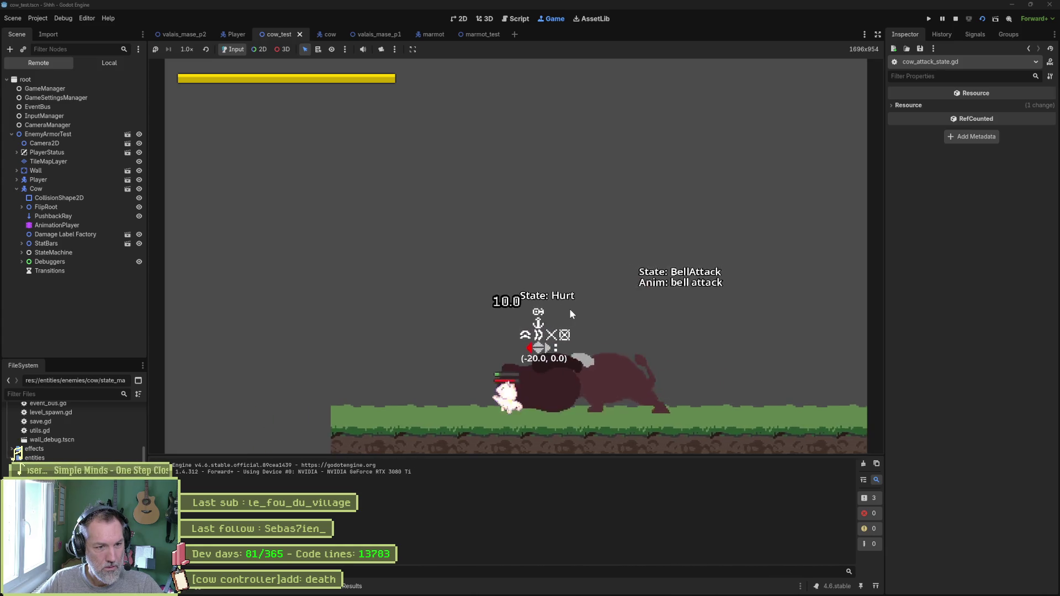
key(Right)
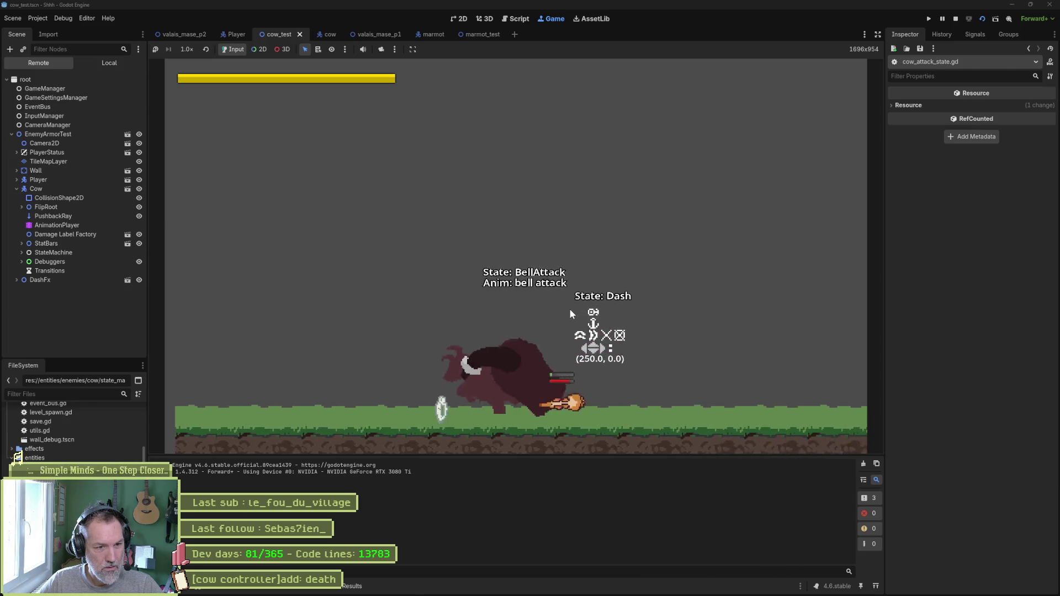
key(x)
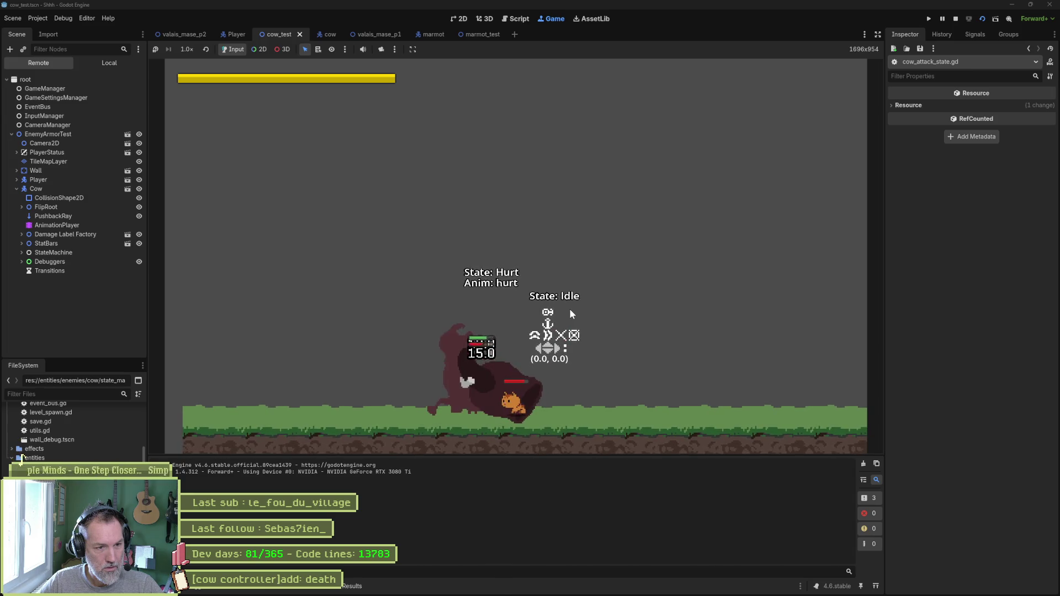
key(Right)
key(Left)
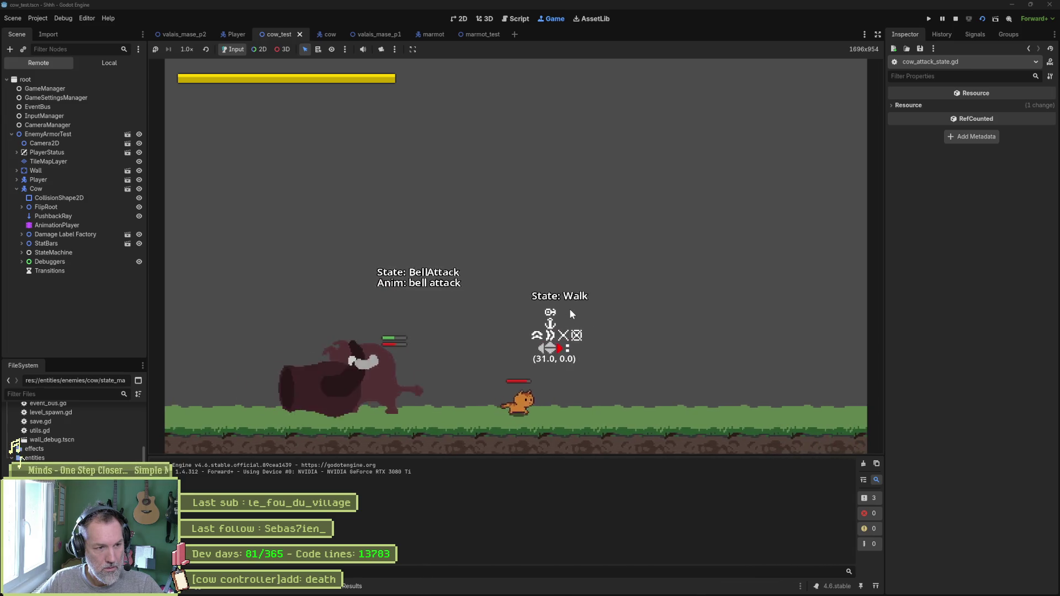
key(x)
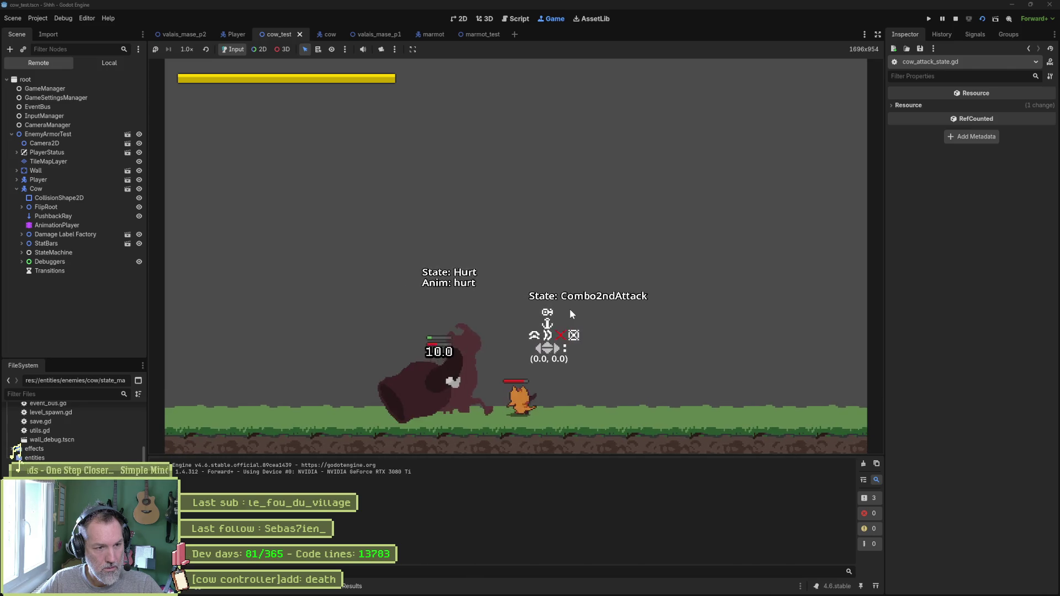
key(Right)
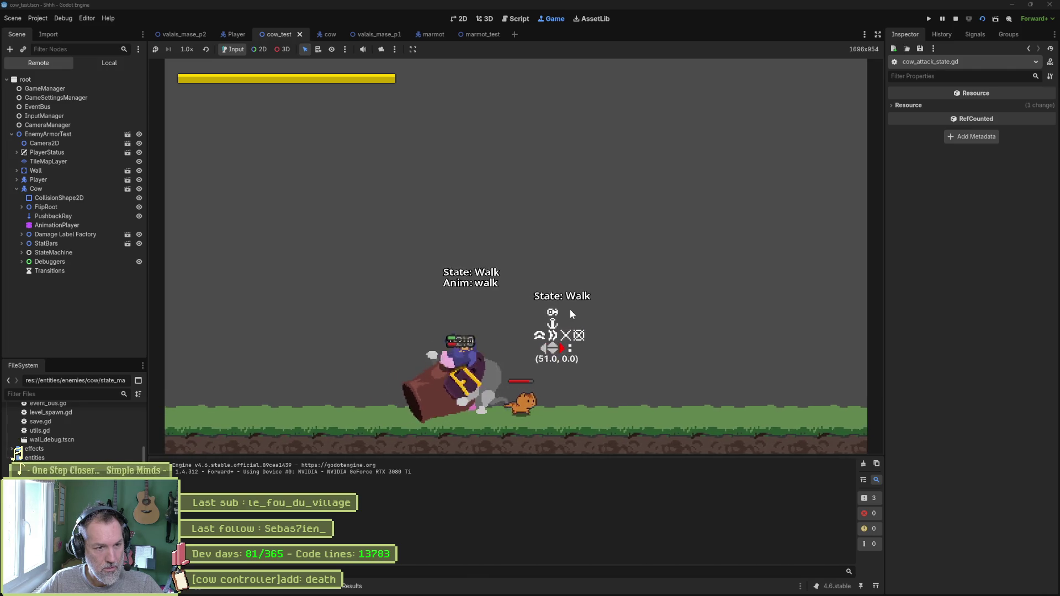
key(shift)
key(Left)
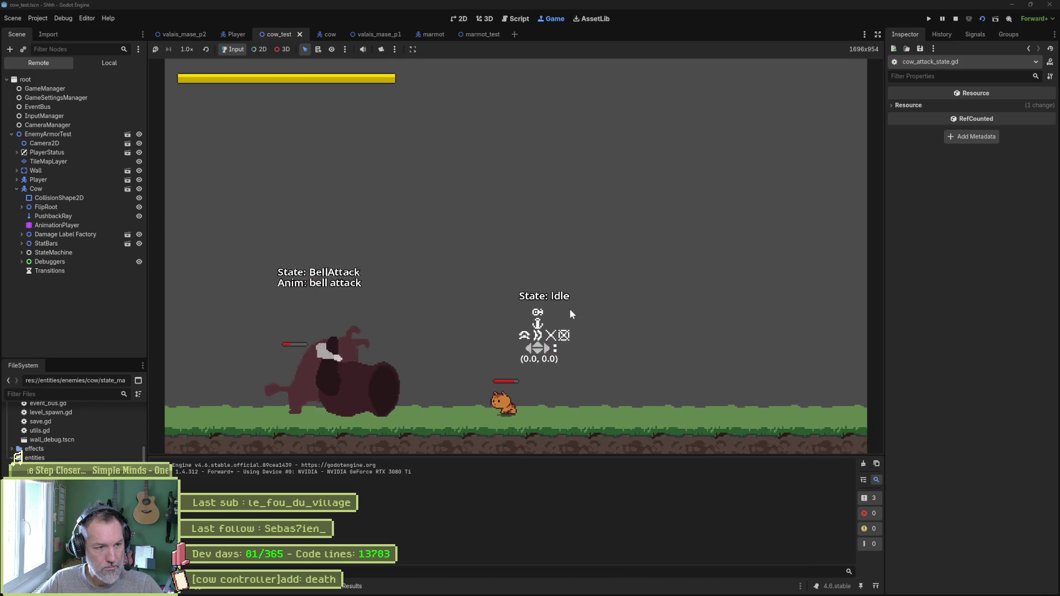
key(F8)
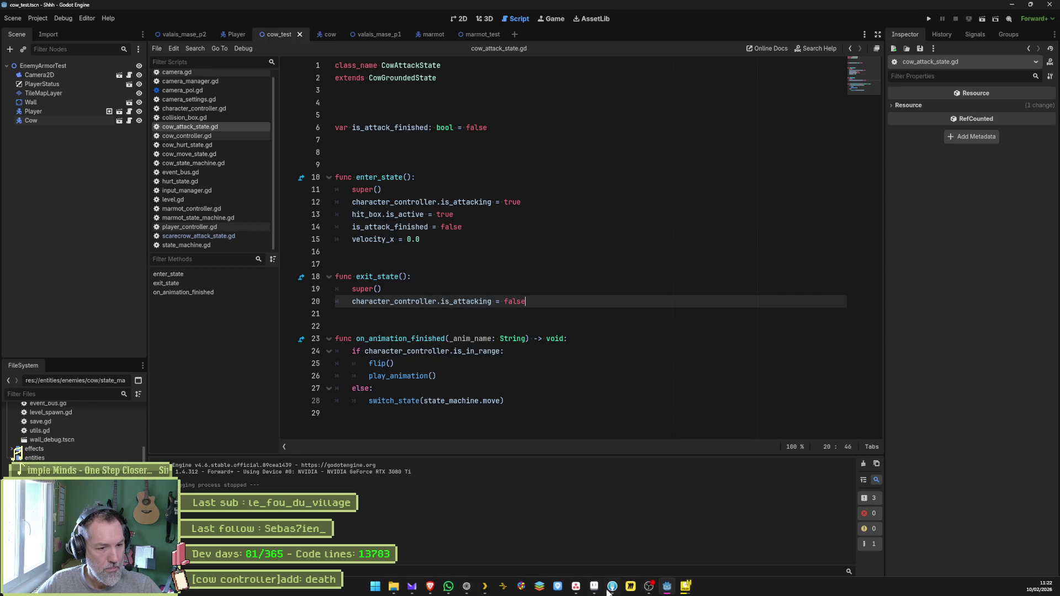
- Select hurt frames 37–39 in Aseprite's timeline, then return to Godot
click(610, 586)
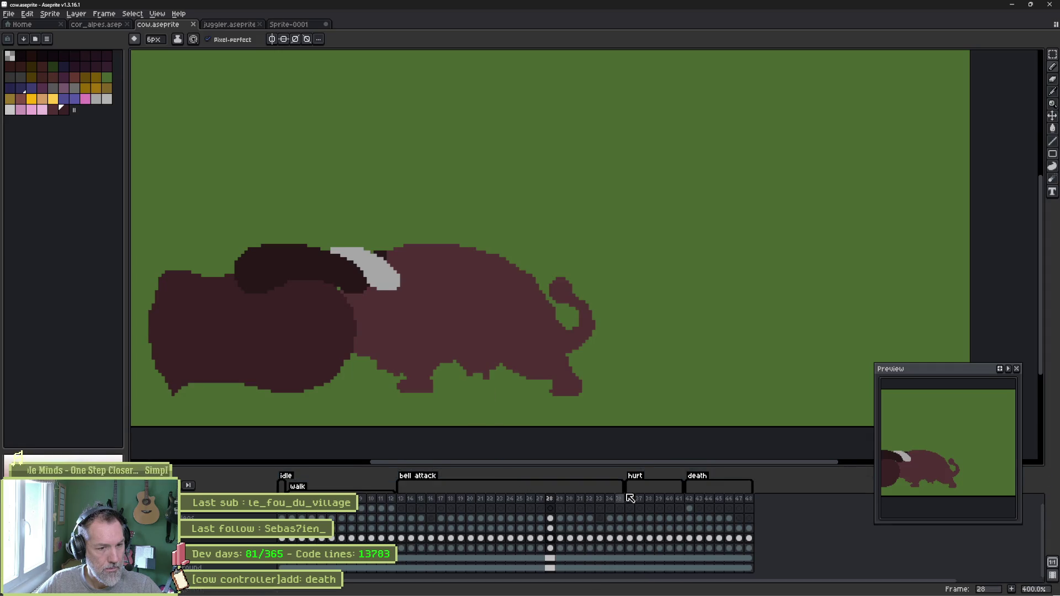
mouse_move(641, 500)
mouse_down()
mouse_move(665, 506)
mouse_move(653, 504)
mouse_up()
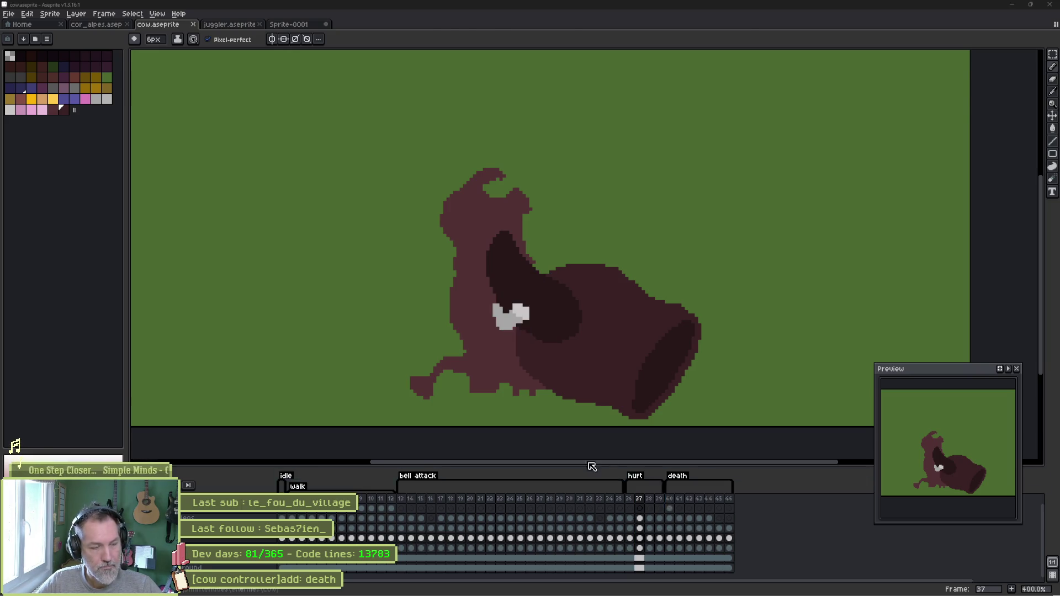
key(alt+Tab)
- Reimport the cow Sprite2D's animation from Aseprite in the cow scene
click(326, 35)
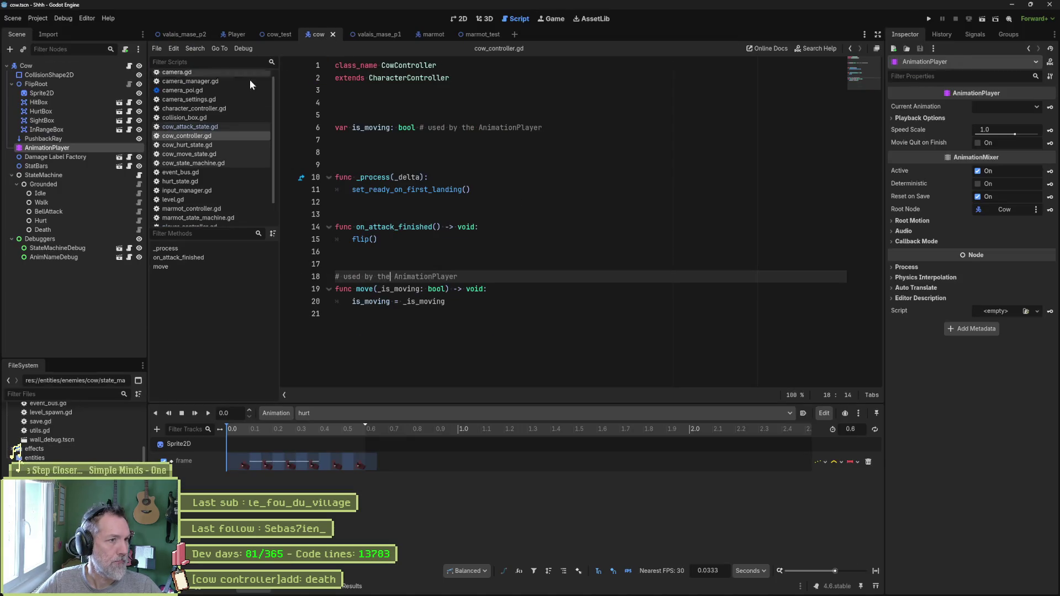
click(68, 92)
scroll(983, 470, down, 1)
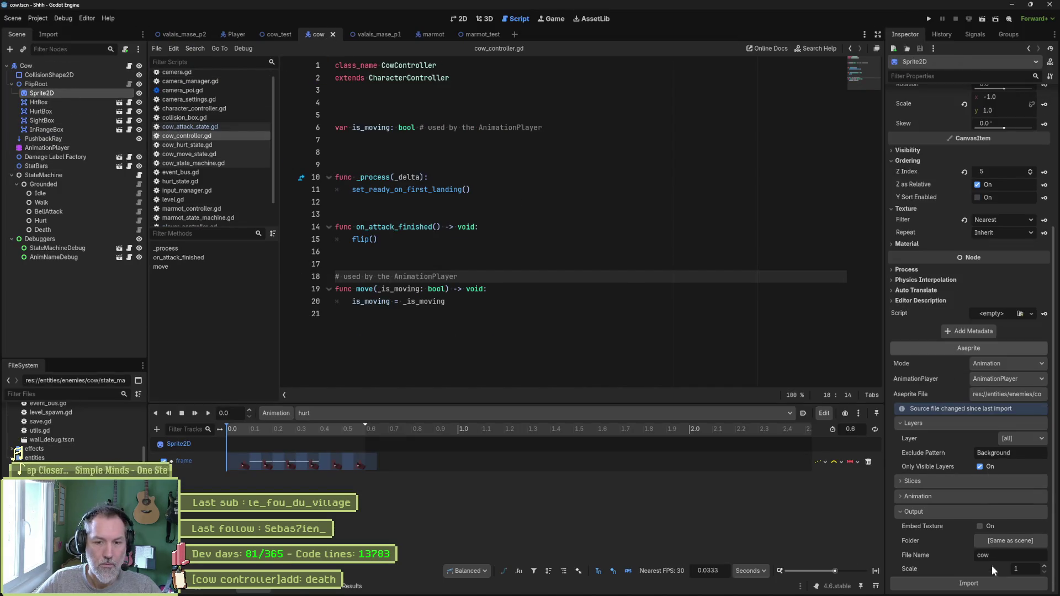
click(994, 583)
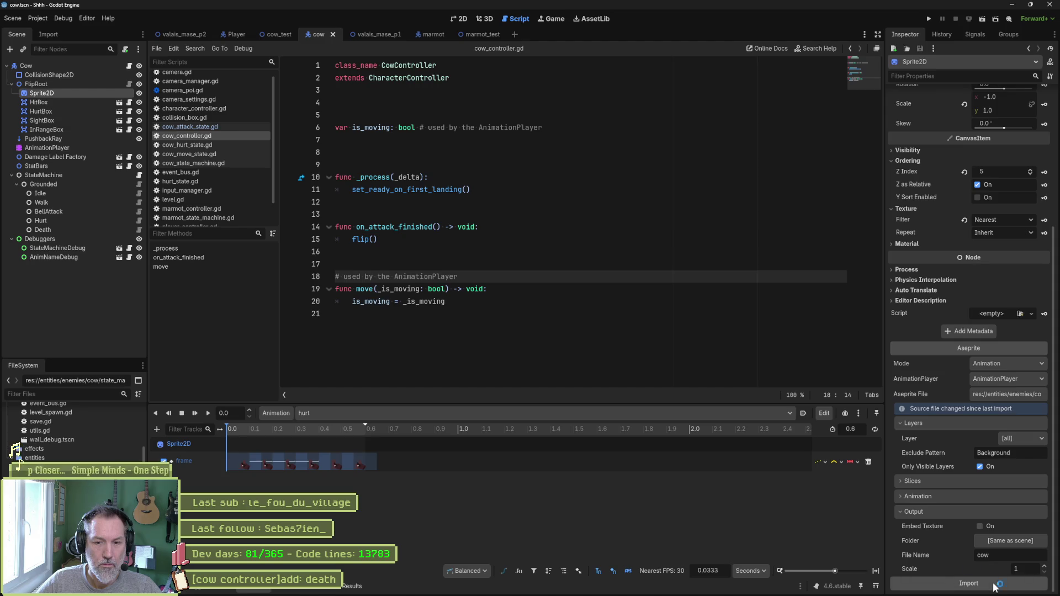
- Run cow_test, walk the cat left and right, then stop the game
click(277, 34)
key(F6)
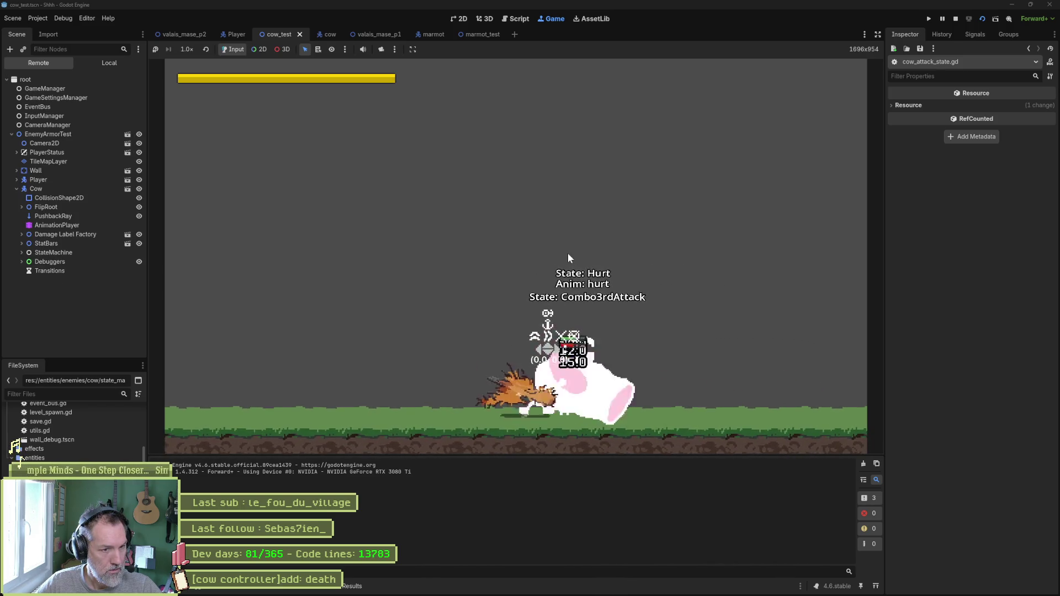
key(Left)
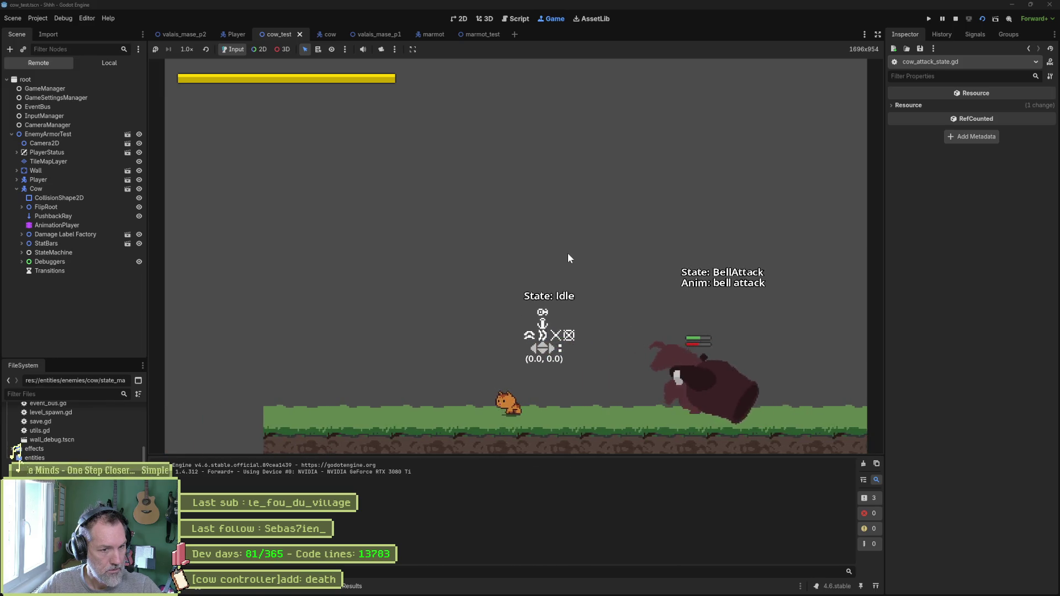
key(Right)
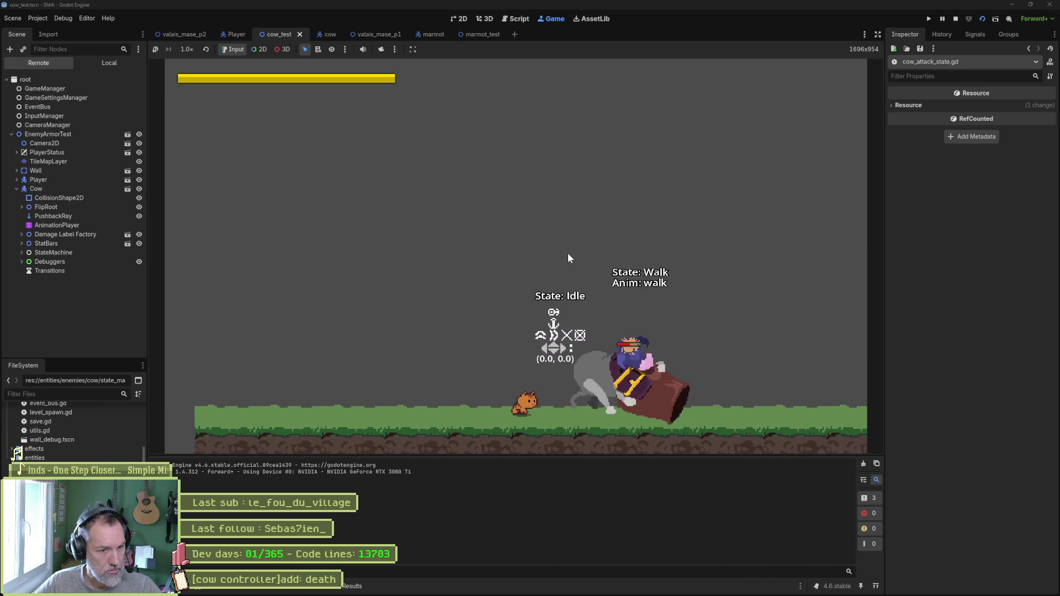
key(F8)
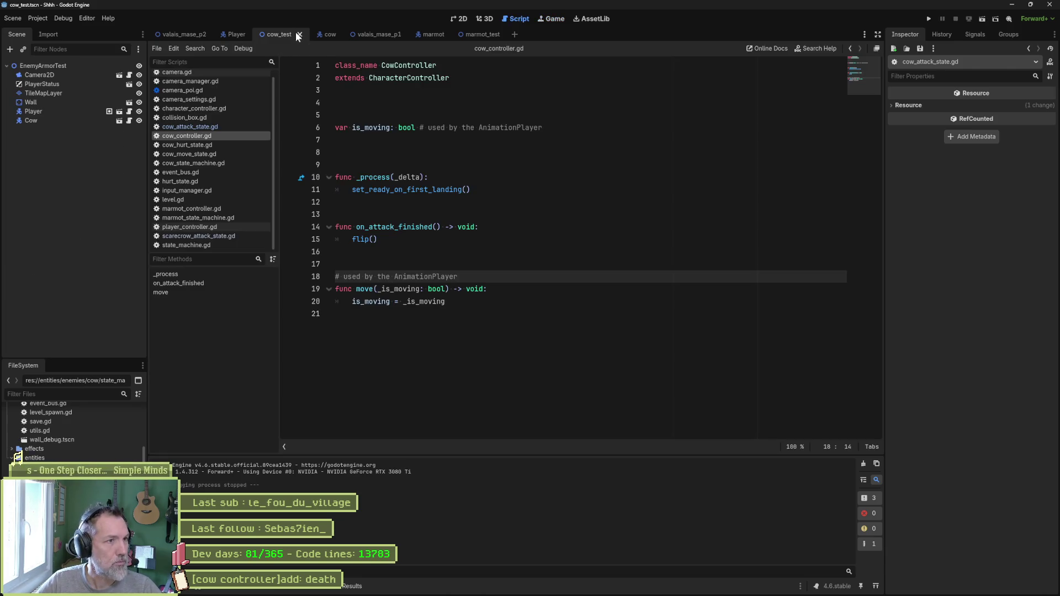
- Load the walk animation in the cow's AnimationPlayer, fit its timeline, and play it
click(326, 35)
click(49, 147)
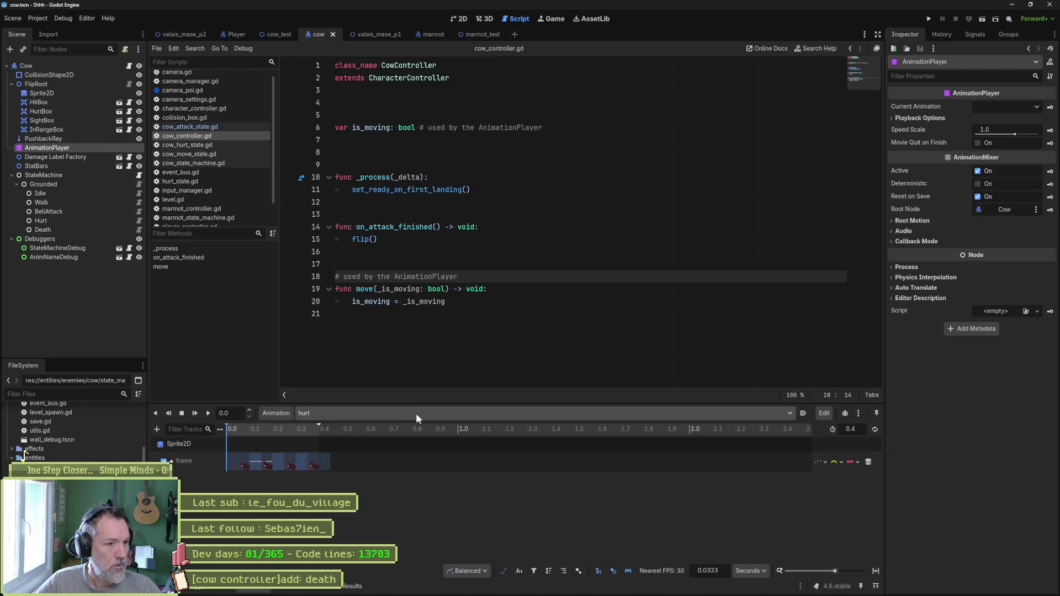
click(444, 463)
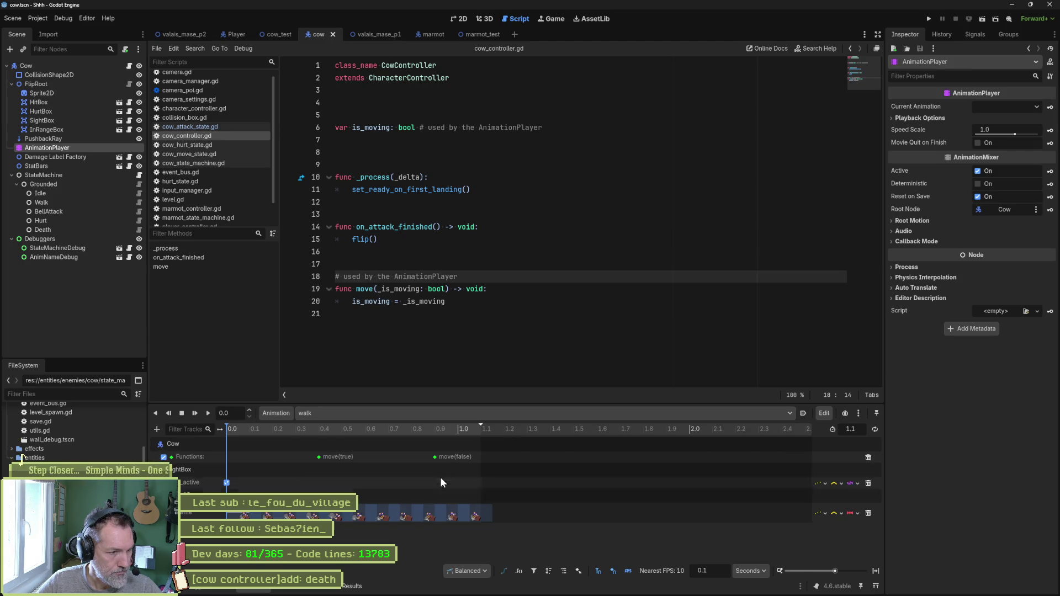
click(875, 571)
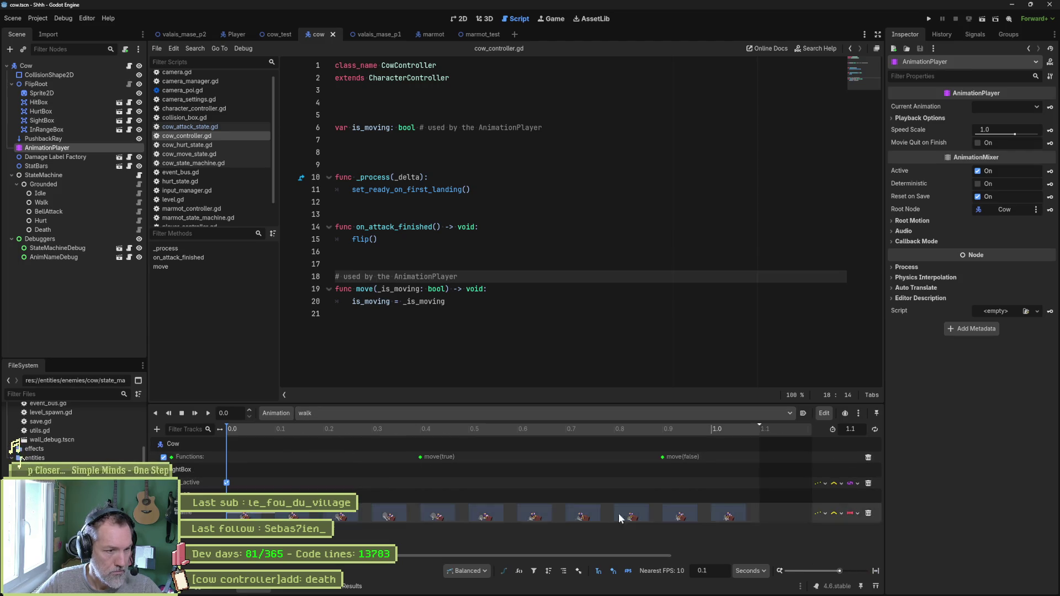
click(460, 28)
key(shift+d)
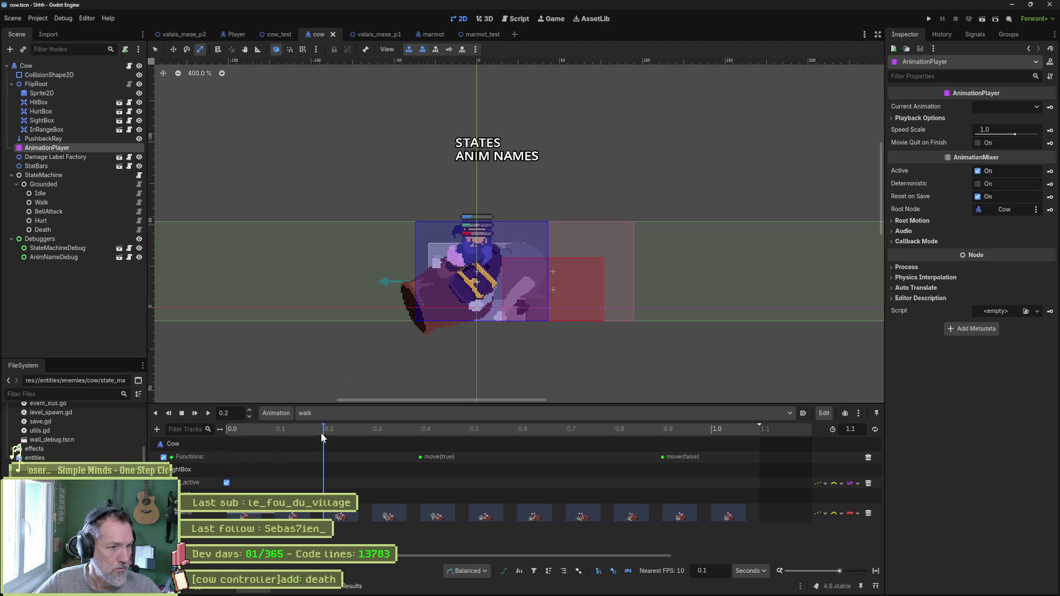
- Move the move(true) key from 0.4 s to 0.5 s, then run cow_test
click(427, 457)
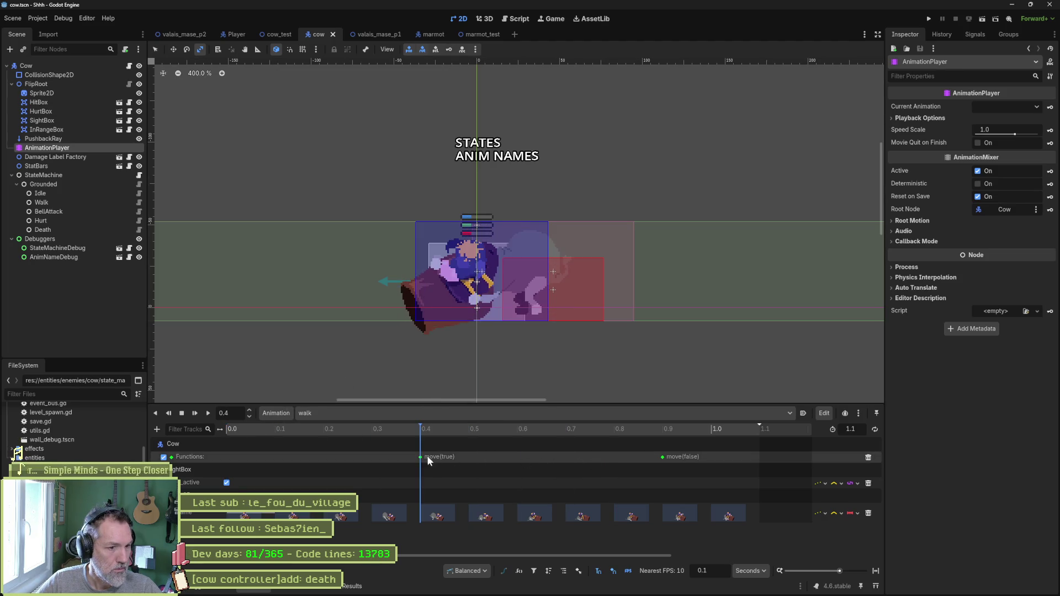
click(456, 457)
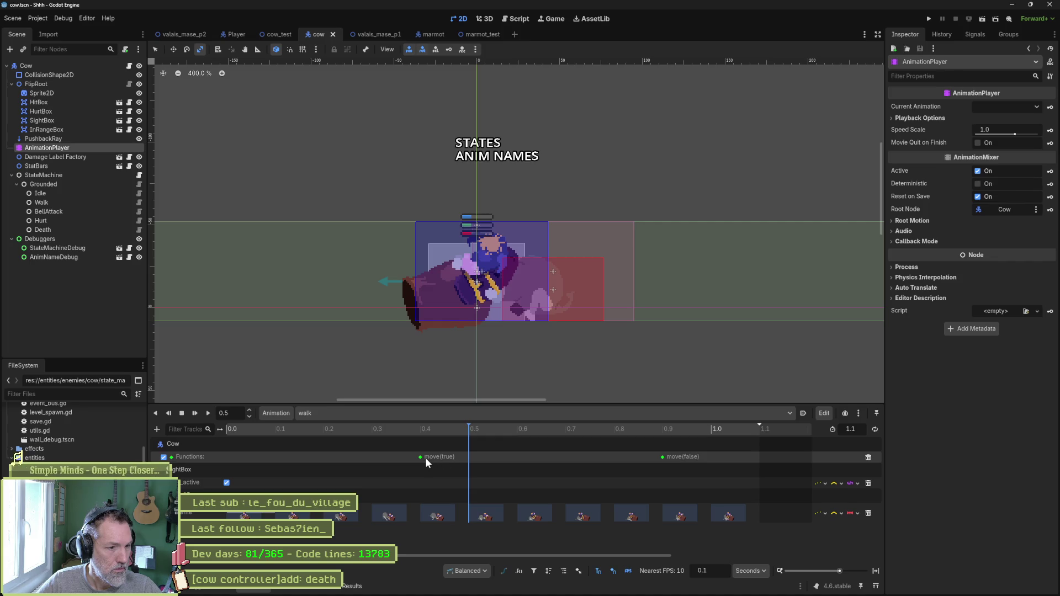
drag(423, 457, 471, 458)
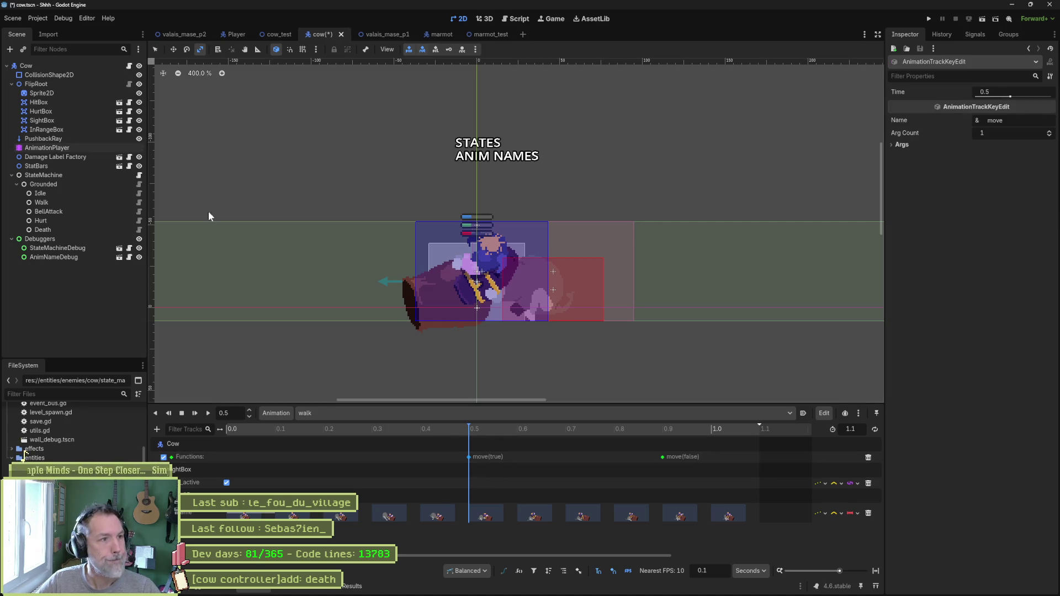
click(277, 34)
key(F6)
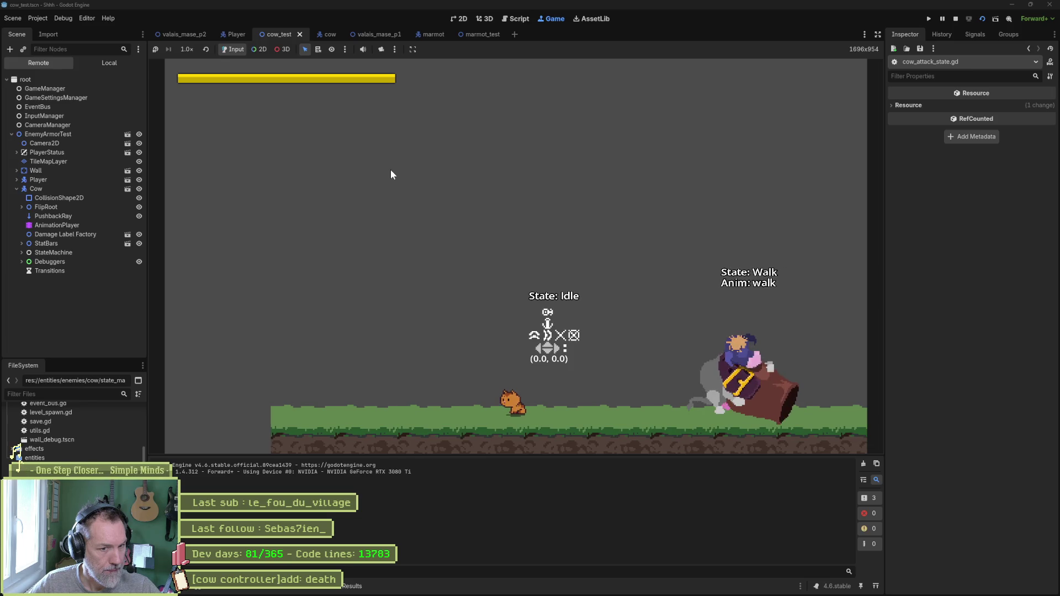
- Beat the cow with paw combos until its death animation plays, stop the game, then switch to Asana
key(Right)
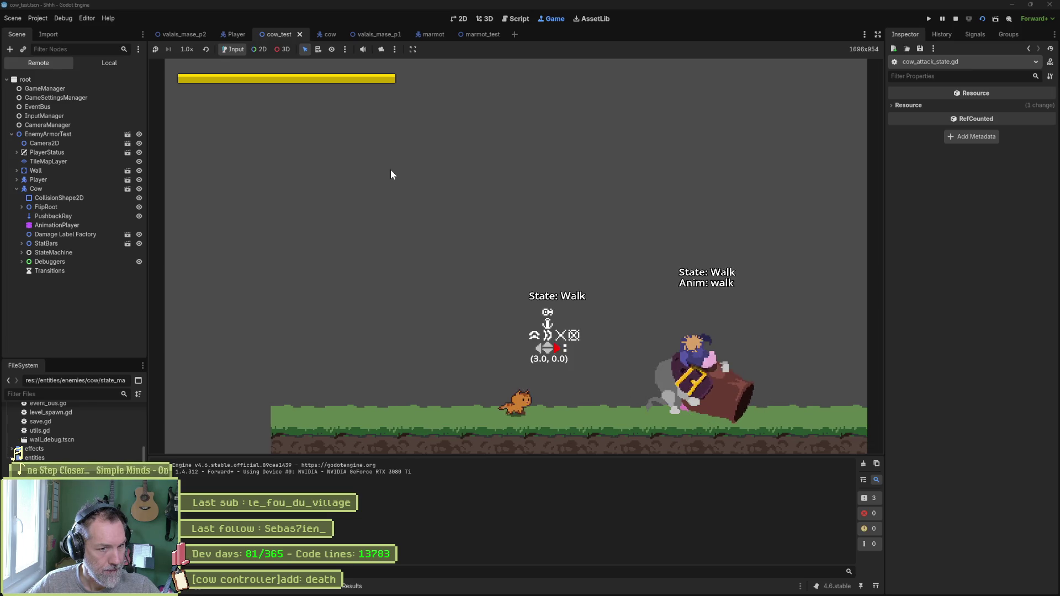
key(Left)
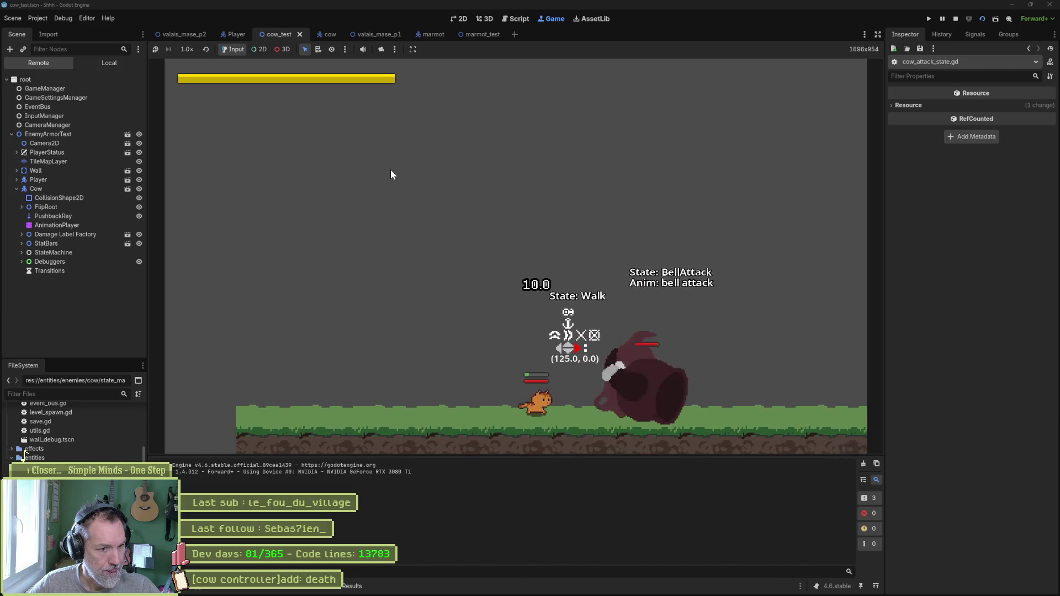
key(x)
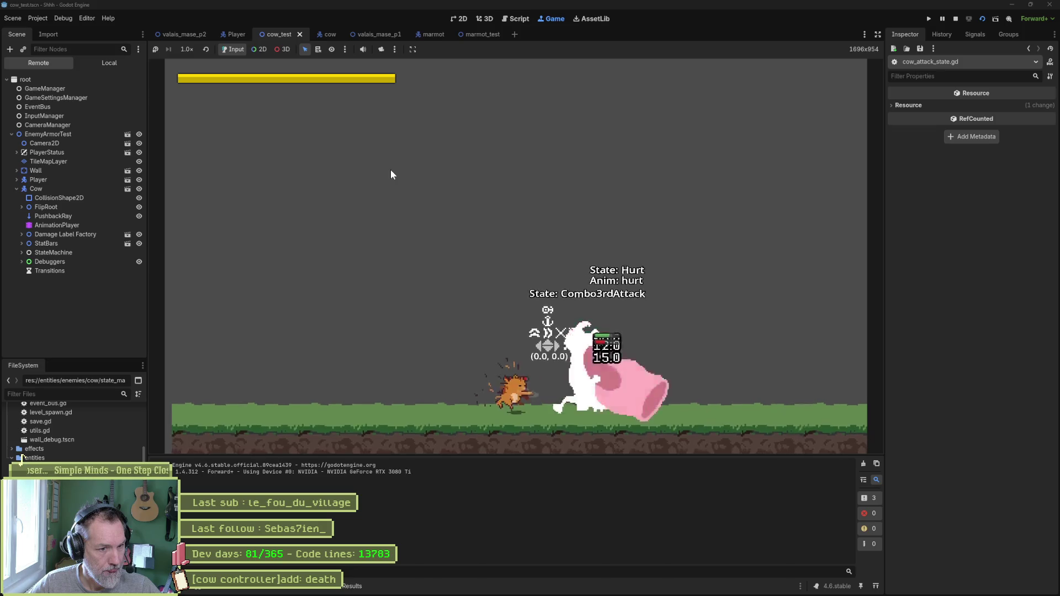
key(Left)
key(Right)
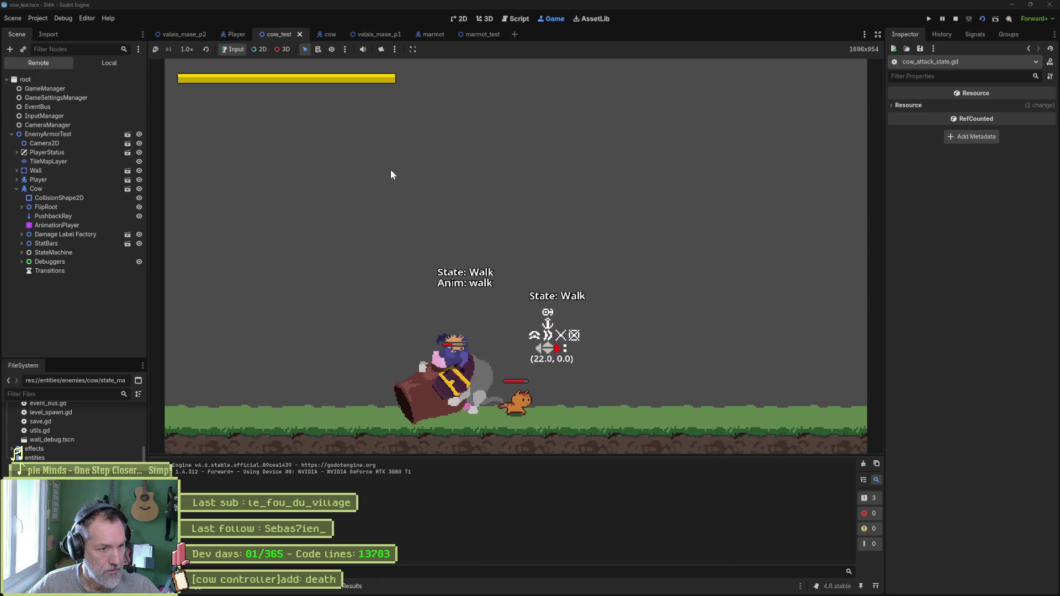
key(Left)
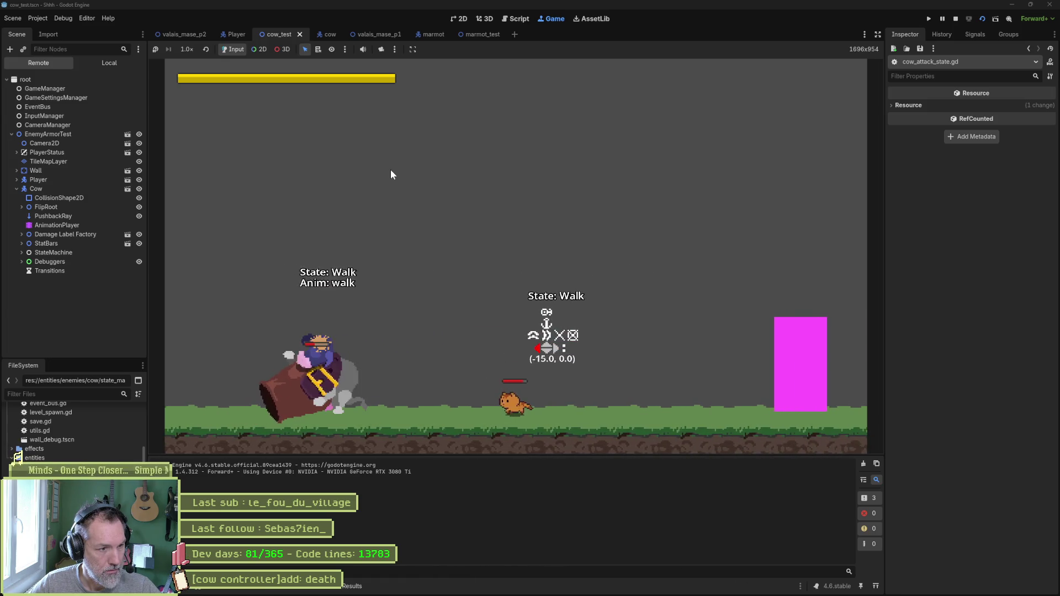
key(x)
key(x)
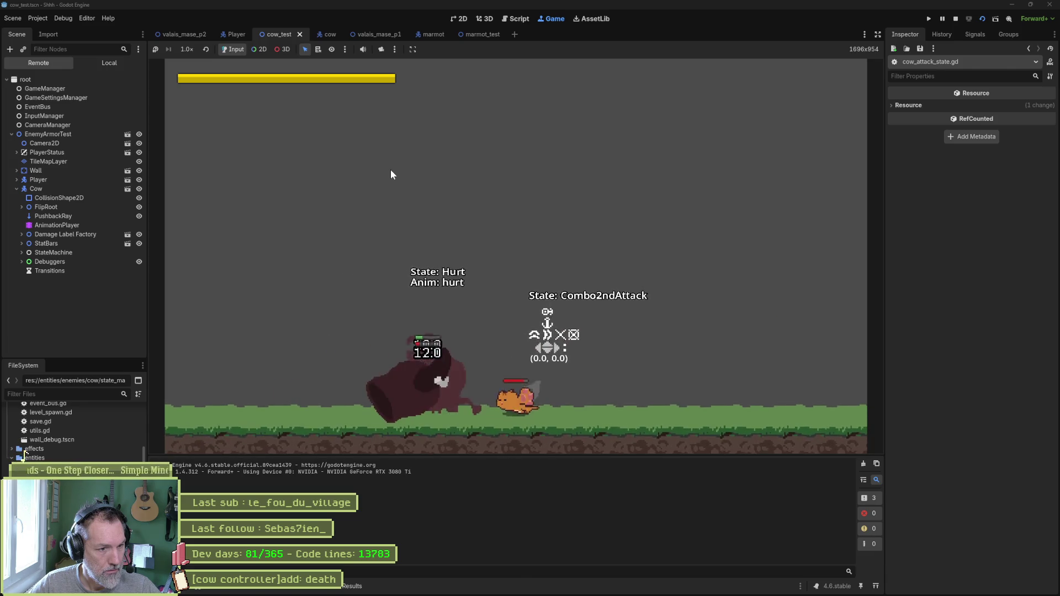
key(x)
key(x)
key(x)
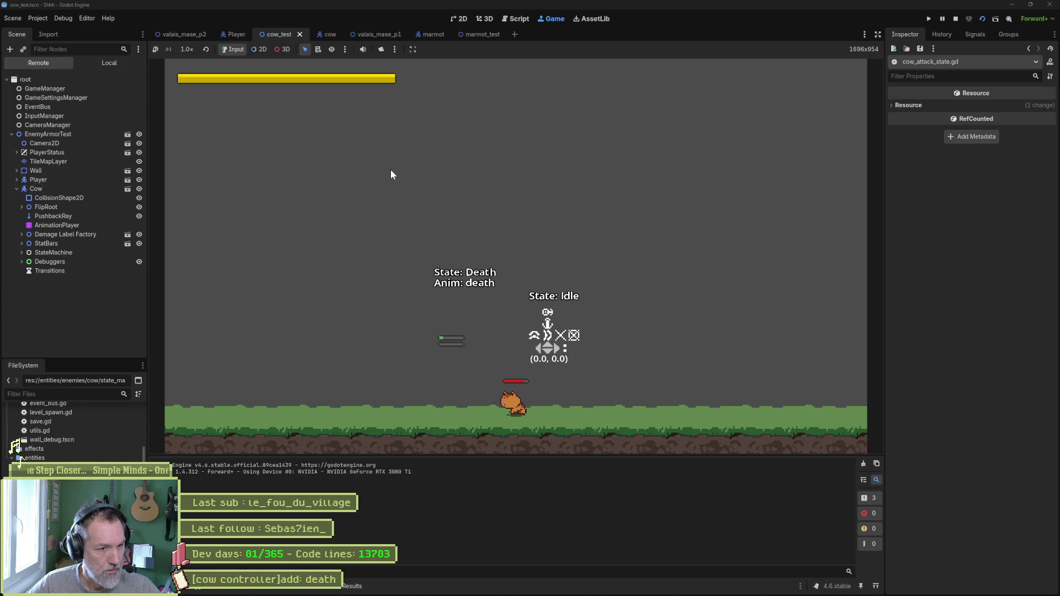
key(F8)
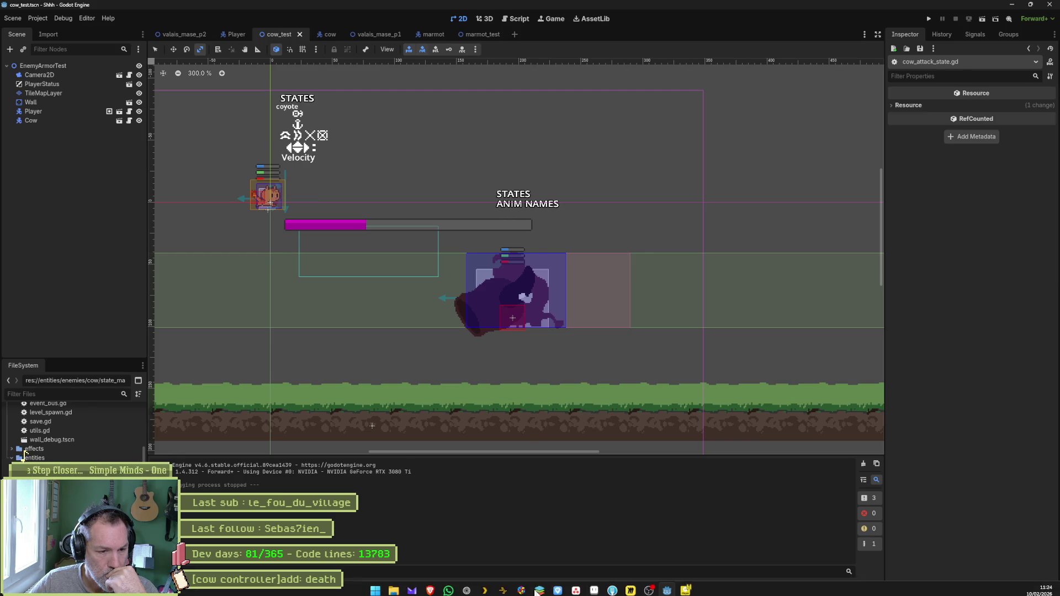
click(576, 587)
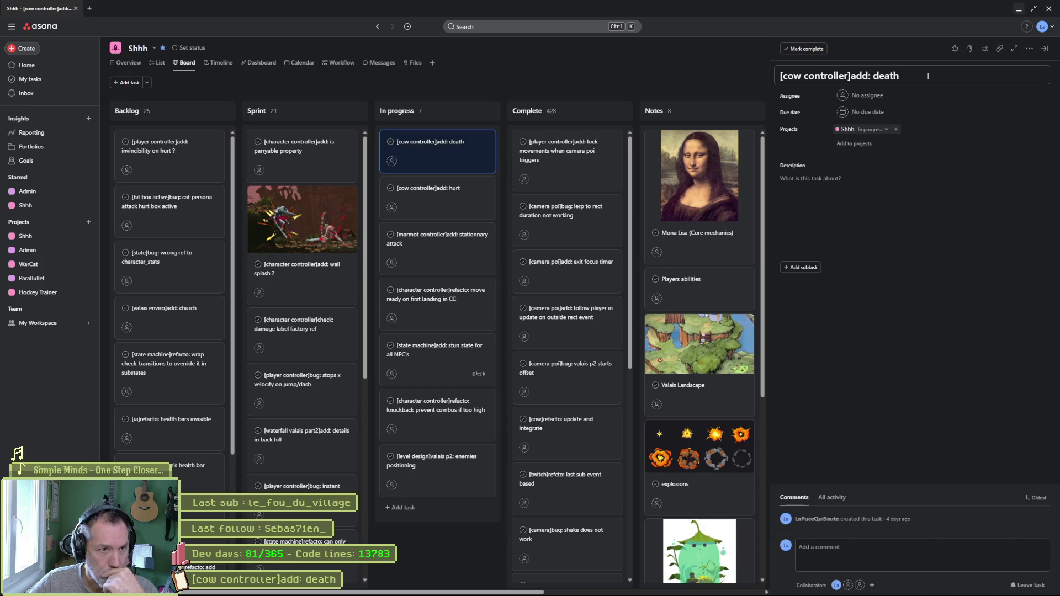
- Rename the in-progress task to '[cow controller]add: death v1' and close its detail pane
click(929, 76)
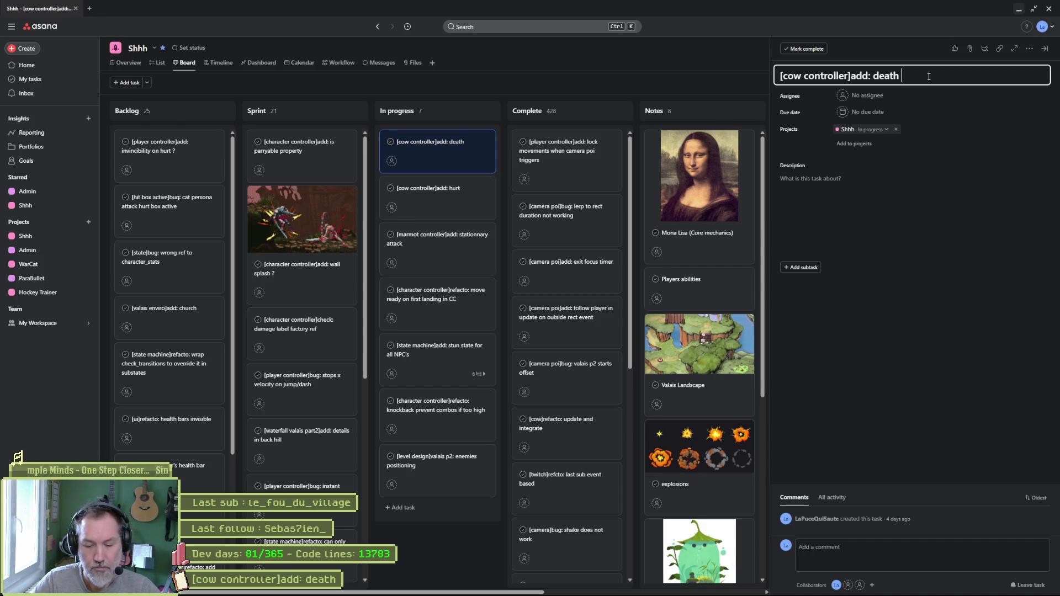
text(v1)
click(500, 547)
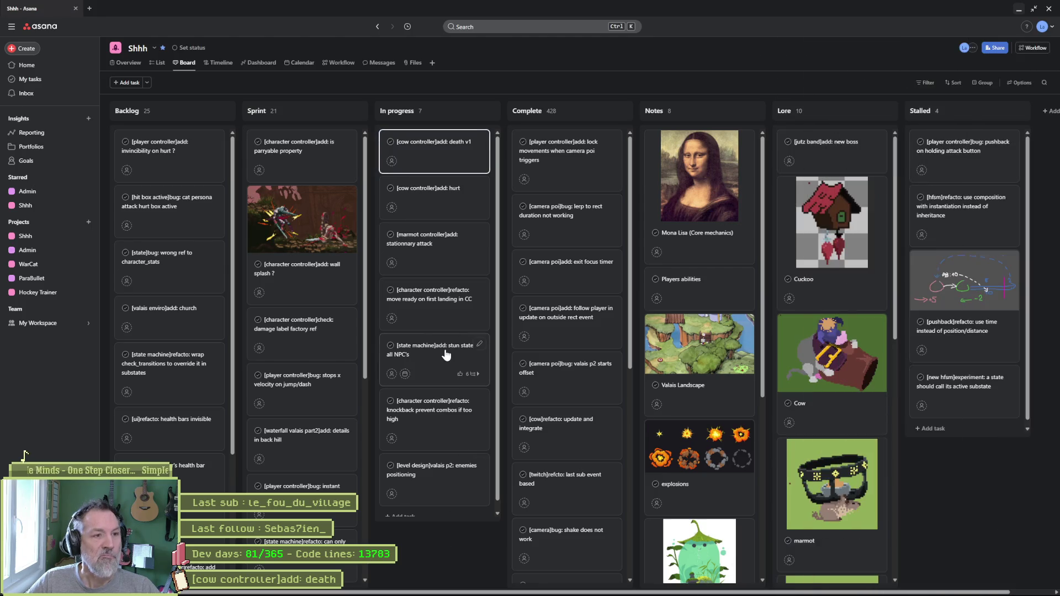
mouse_move(641, 580)
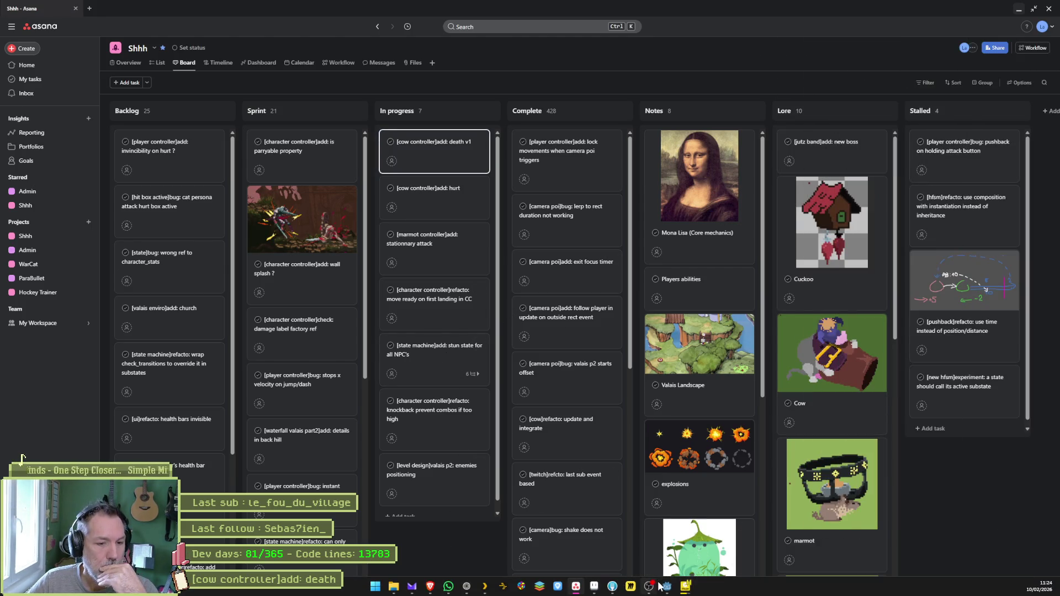
click(594, 587)
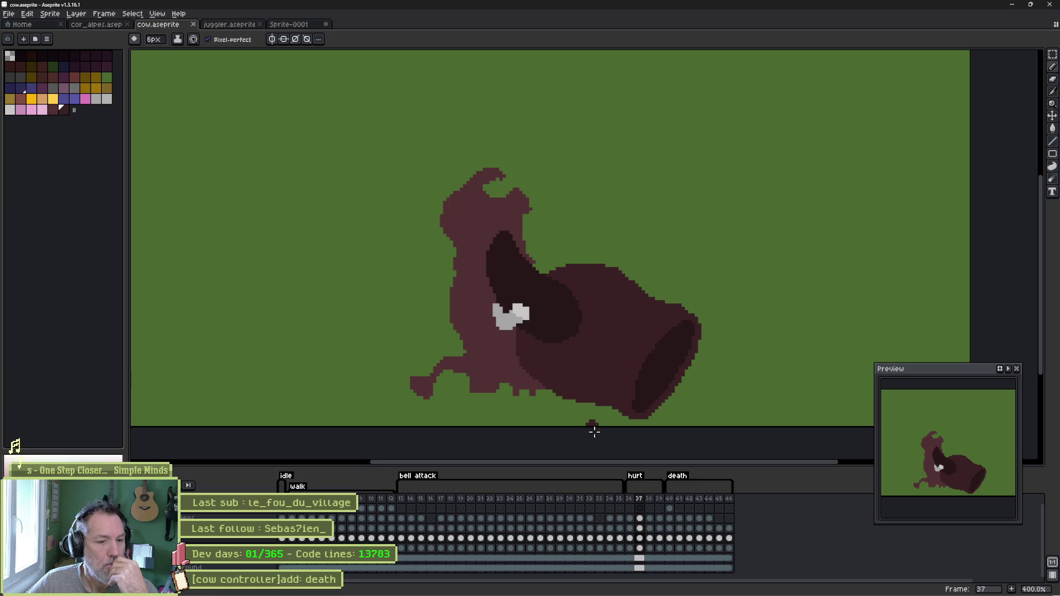
click(670, 499)
click(680, 500)
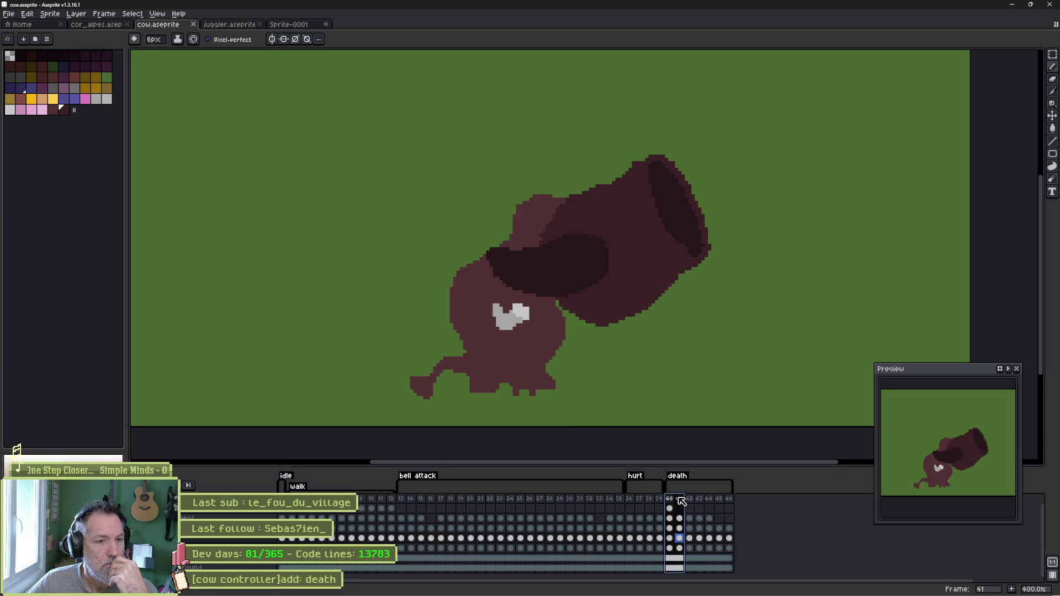
click(689, 500)
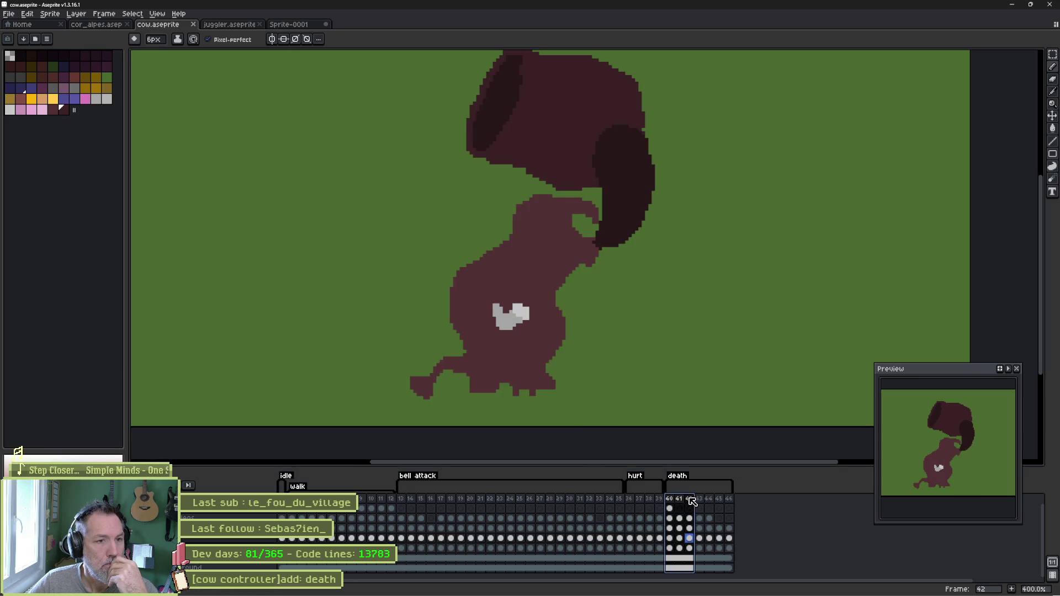
click(680, 499)
click(673, 499)
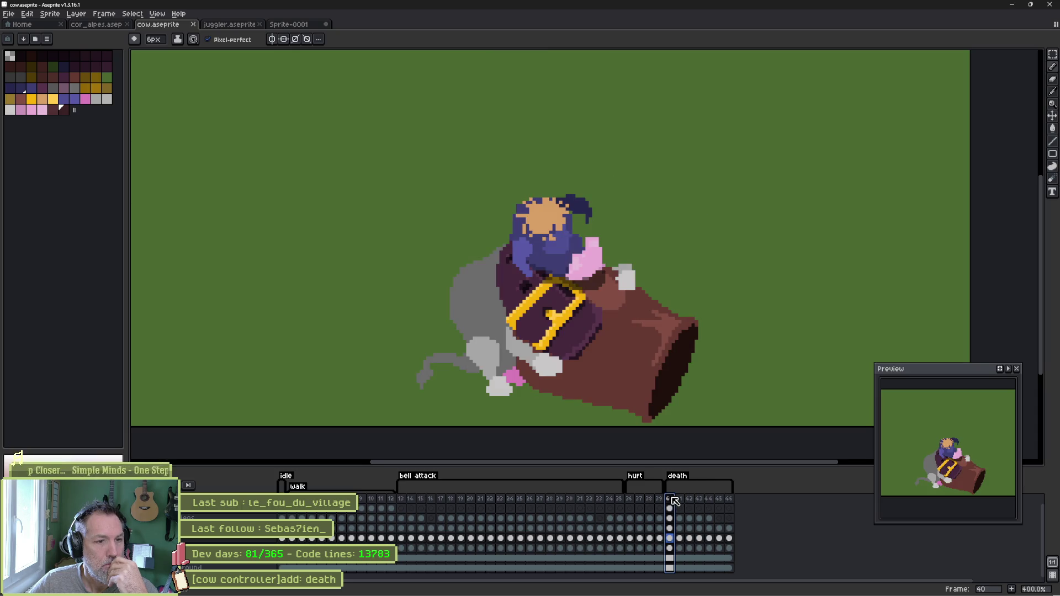
click(680, 500)
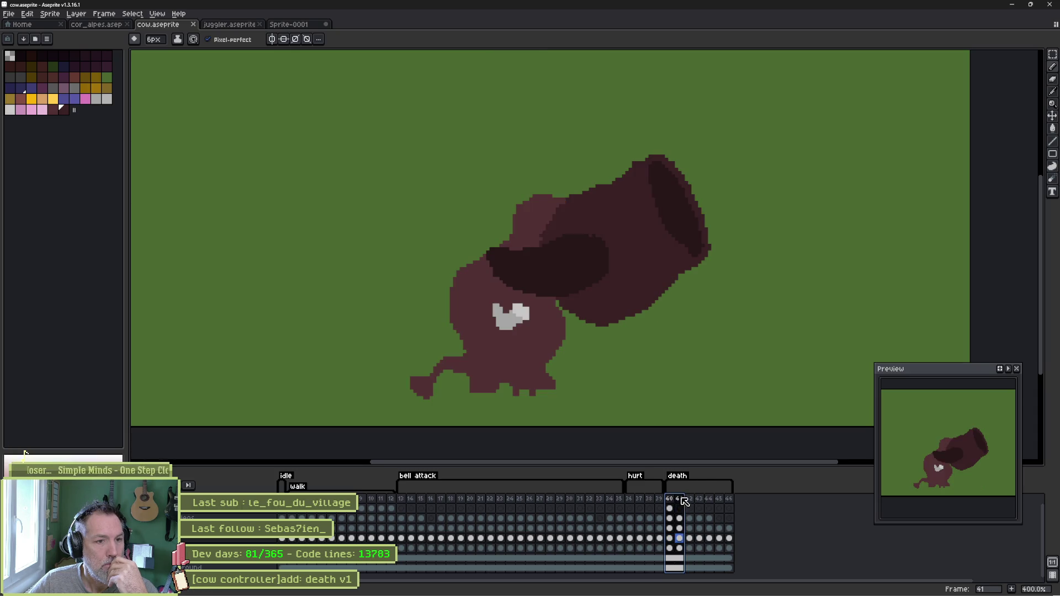
click(690, 499)
click(700, 500)
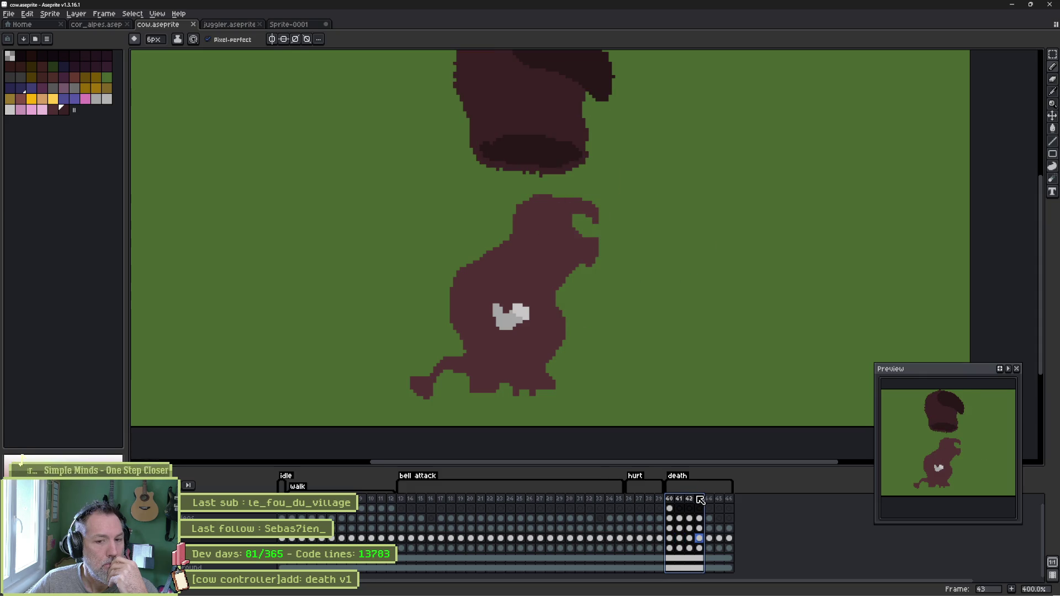
click(710, 499)
click(717, 500)
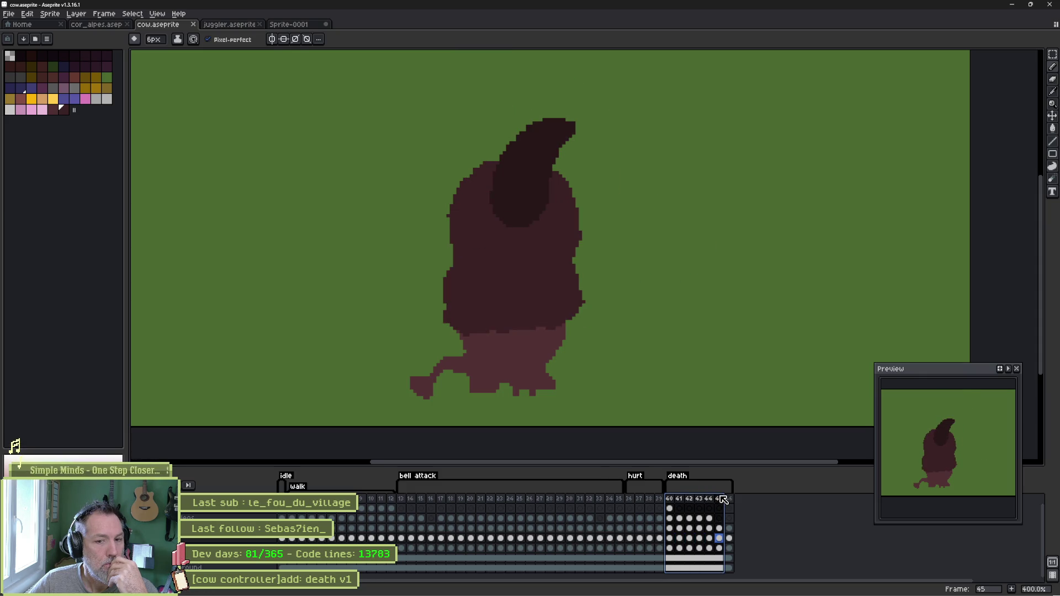
key(m)
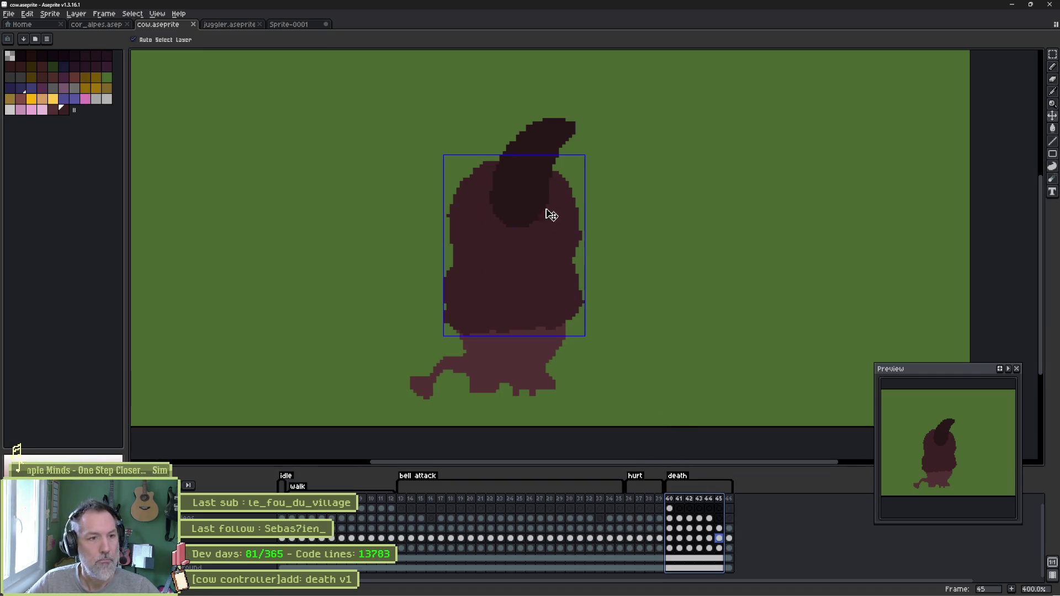
drag(489, 118, 577, 227)
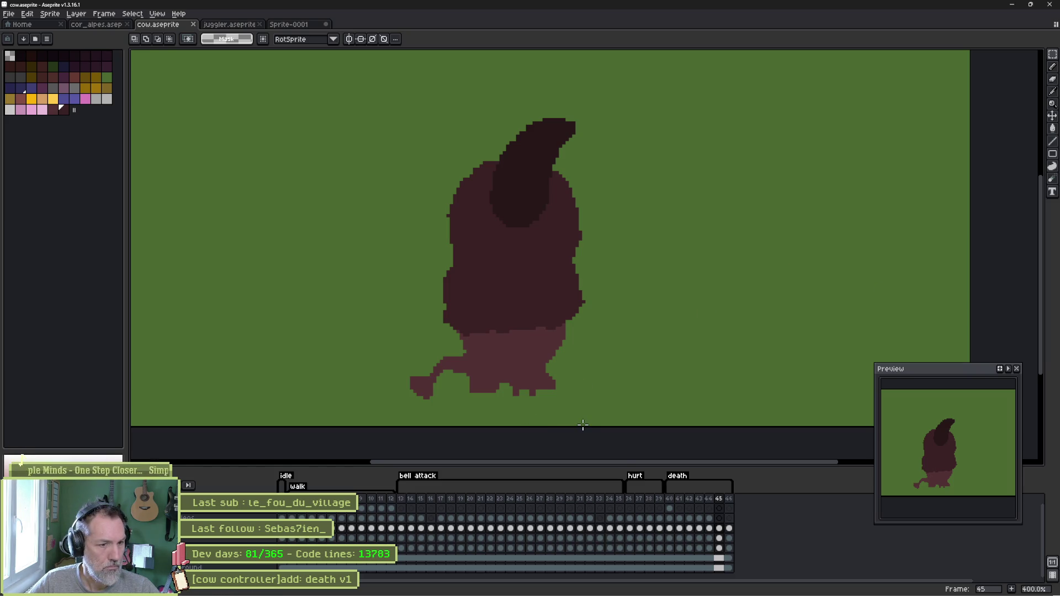
drag(671, 499, 727, 503)
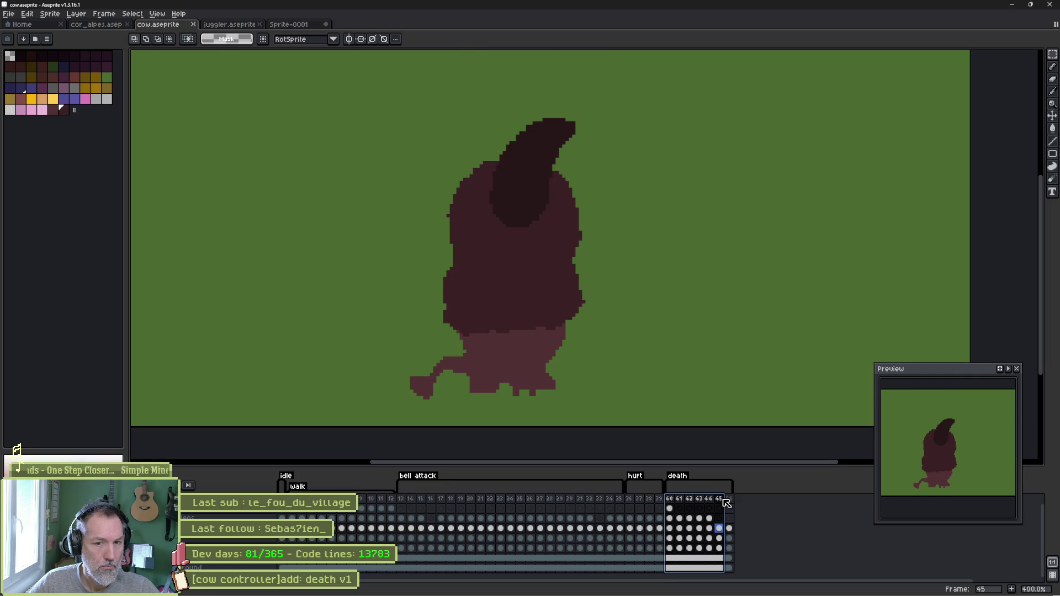
- Rotate the cow's horn sideways and shift it down-left on frames 45 and 46
click(720, 531)
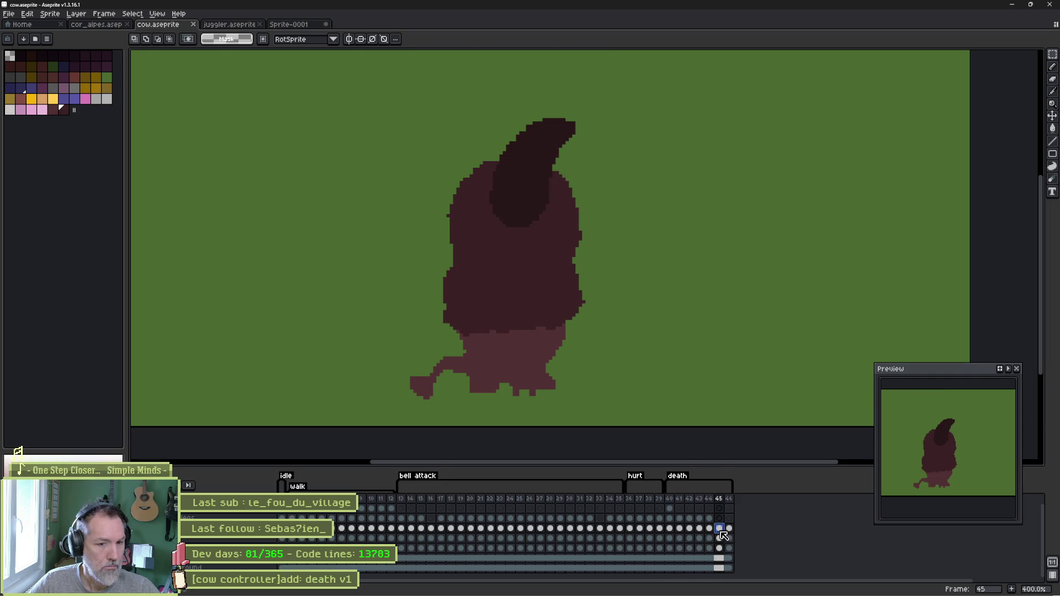
mouse_move(488, 228)
mouse_down()
mouse_move(577, 117)
mouse_move(464, 101)
mouse_up()
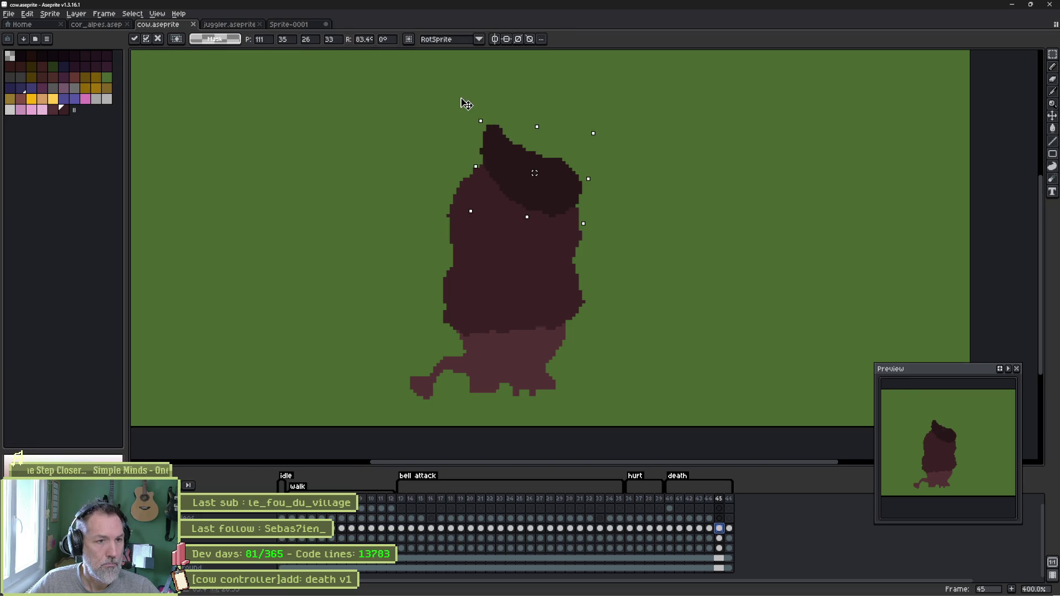
drag(546, 182, 495, 207)
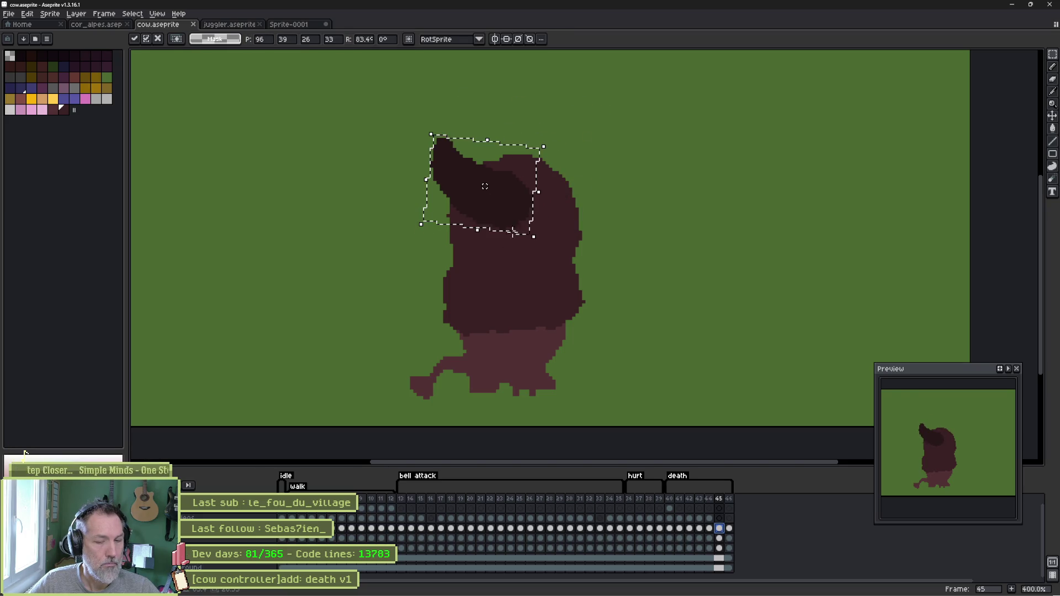
key(ctrl+d)
click(729, 529)
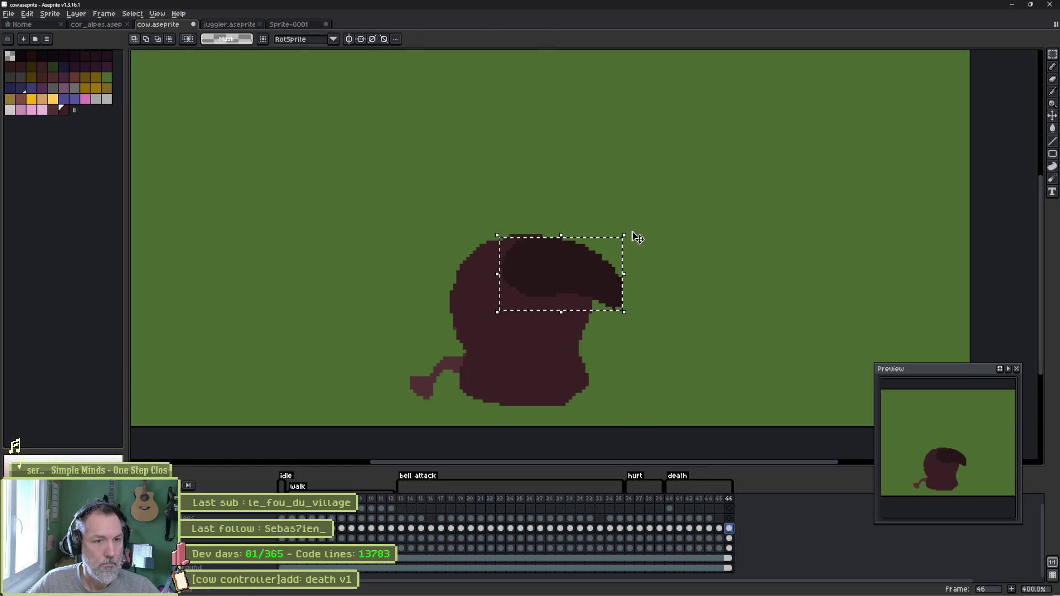
mouse_move(638, 238)
mouse_down()
mouse_move(417, 374)
mouse_move(563, 386)
mouse_move(593, 254)
mouse_move(539, 287)
mouse_move(536, 271)
mouse_up()
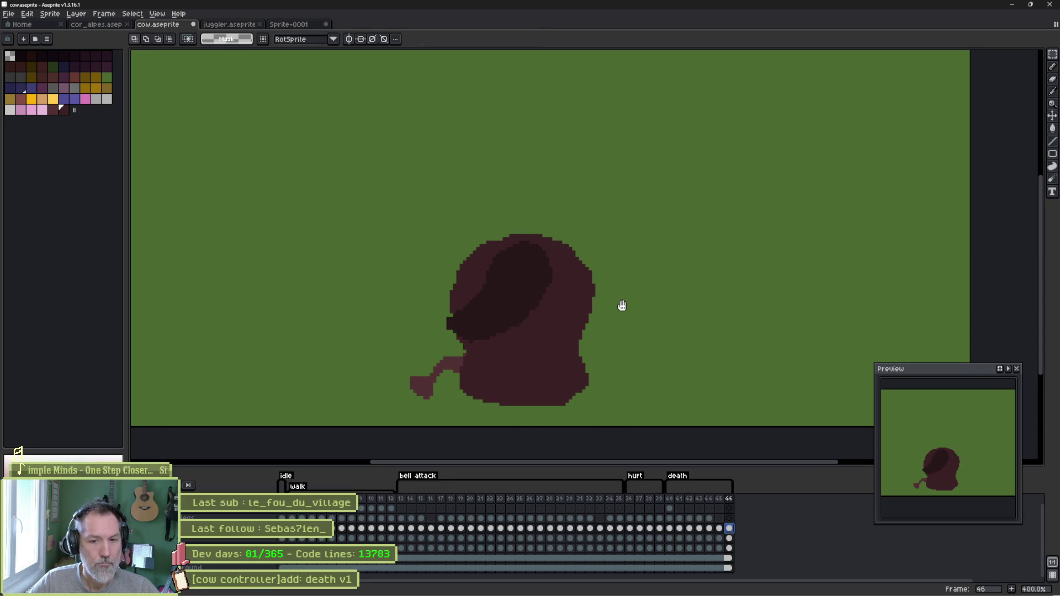
- Check the death tag, then lasso the tail on frame 46 and rotate it to droop lower
double_click(678, 476)
click(533, 373)
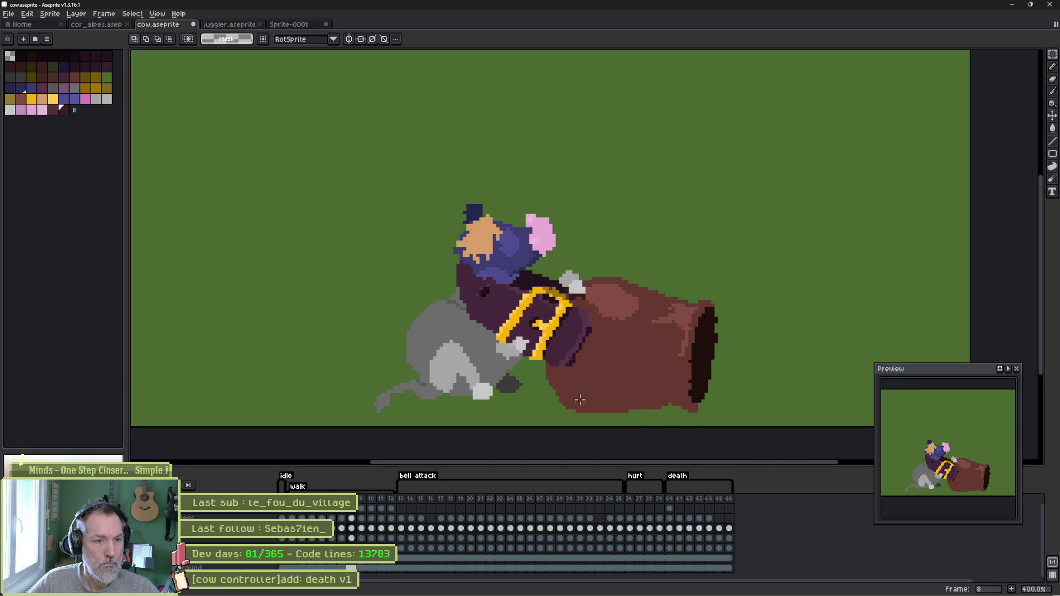
click(677, 495)
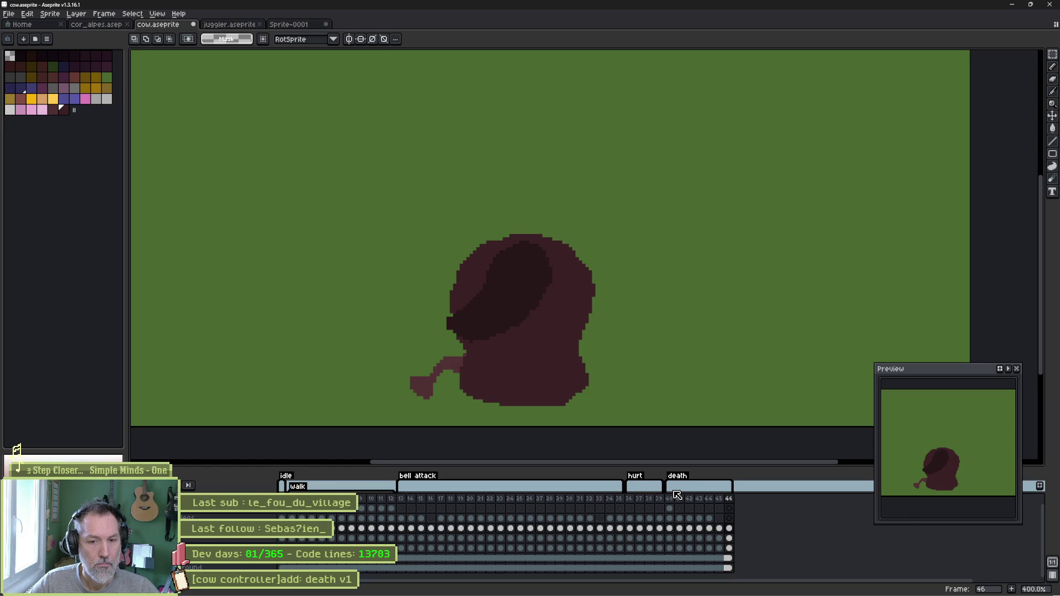
click(730, 548)
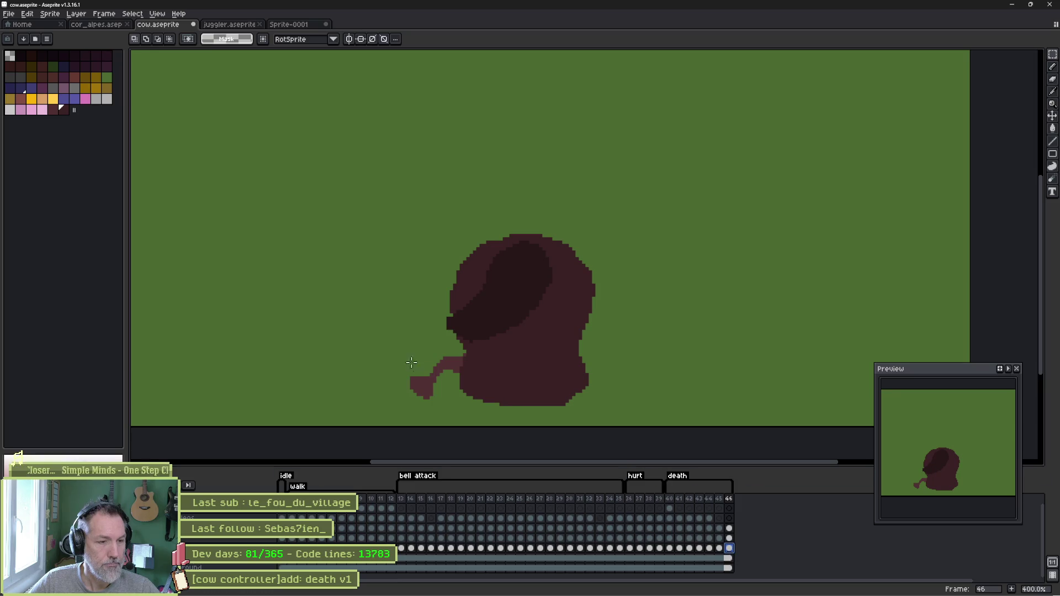
key(q)
mouse_move(442, 334)
mouse_down()
mouse_move(457, 336)
mouse_move(414, 407)
mouse_move(381, 365)
mouse_up()
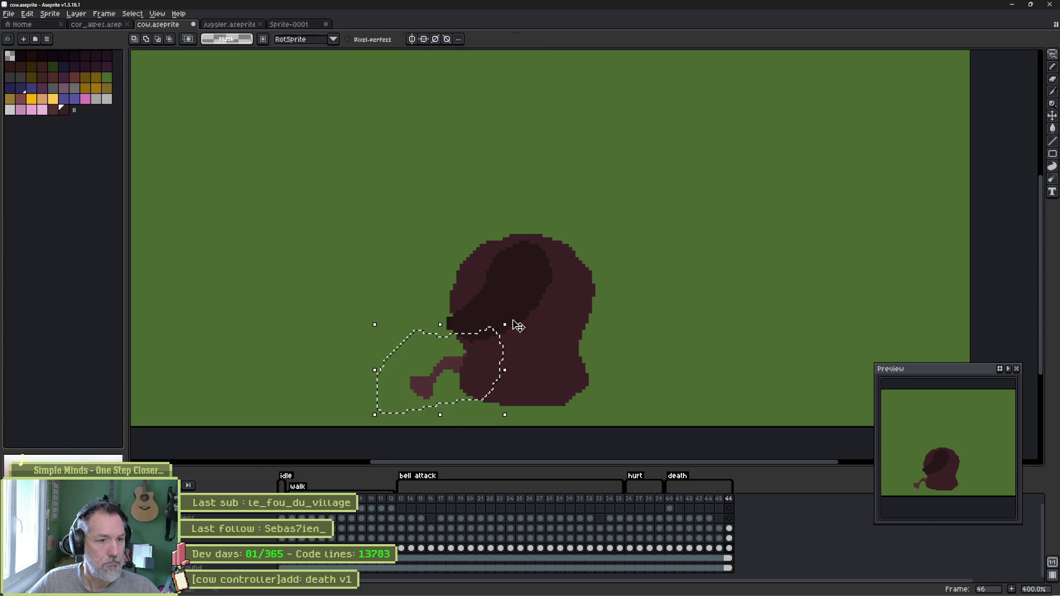
mouse_move(516, 327)
mouse_down()
mouse_move(515, 376)
mouse_move(480, 413)
mouse_up()
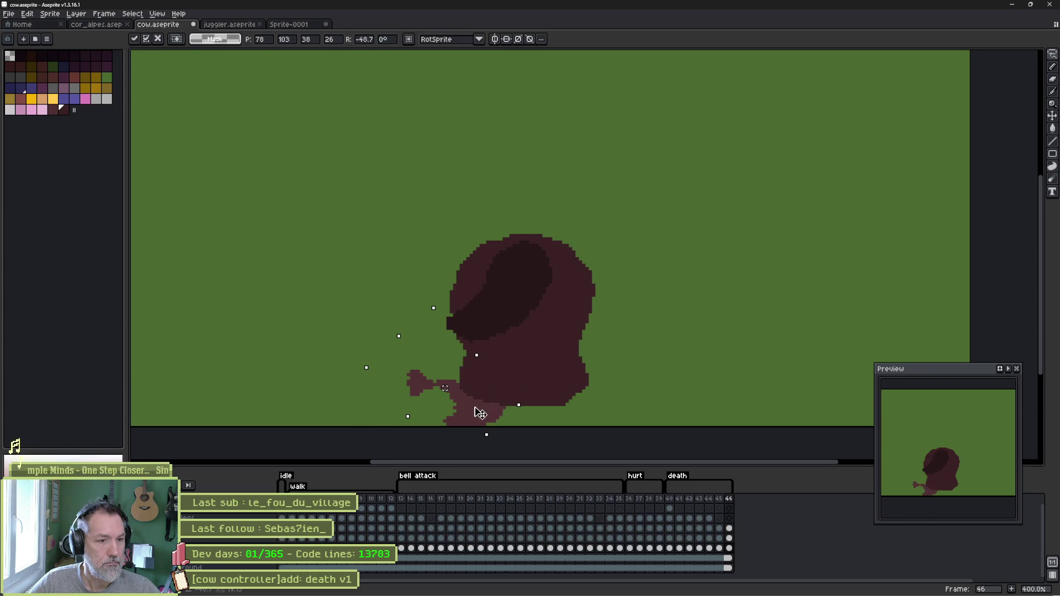
key(Return)
scroll(486, 386, down, 2)
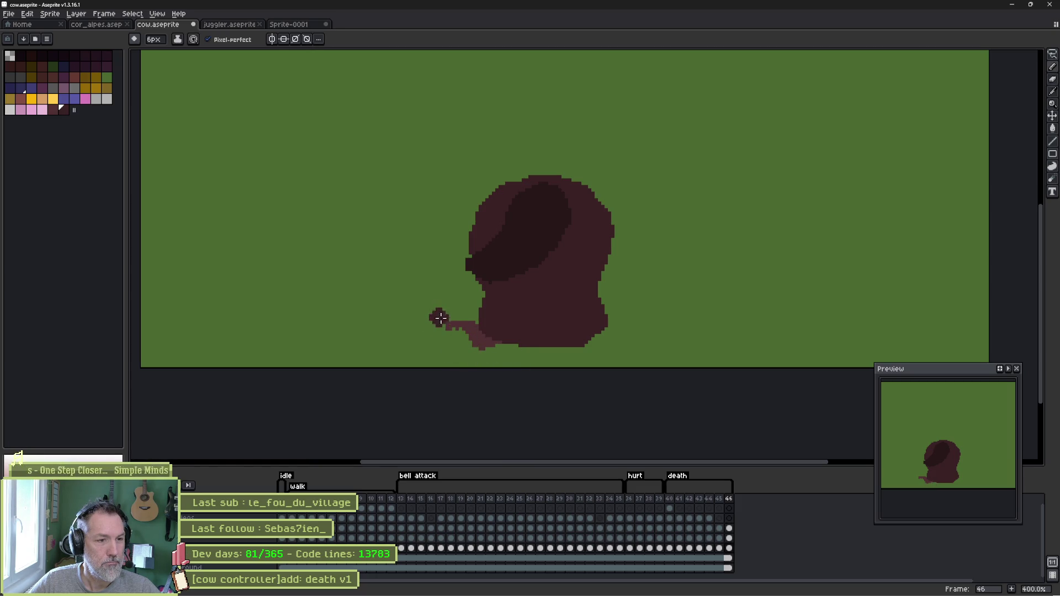
- Redraw the tail tip on frame 46 with pencil and eraser into a ragged, splayed end
scroll(454, 324, up, 1)
scroll(454, 325, up, 5)
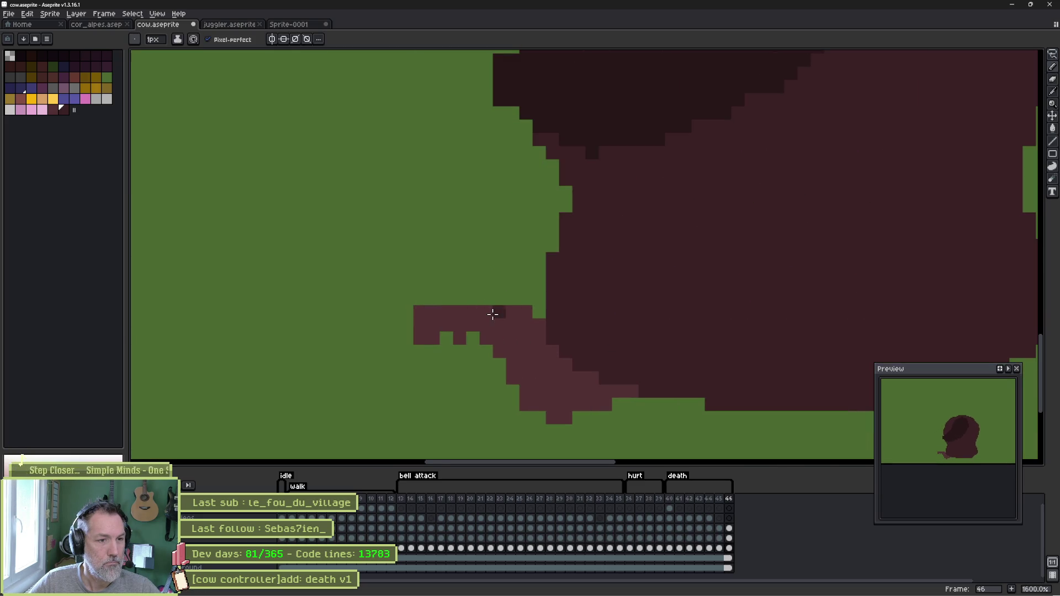
mouse_move(493, 314)
mouse_down()
mouse_move(454, 296)
mouse_move(392, 365)
mouse_up()
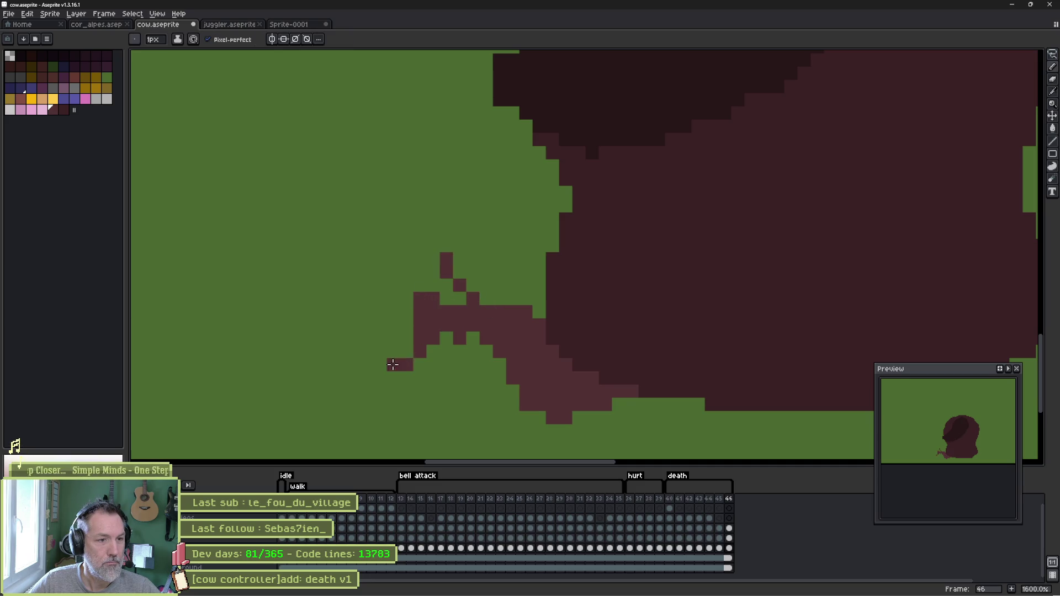
drag(402, 296, 380, 285)
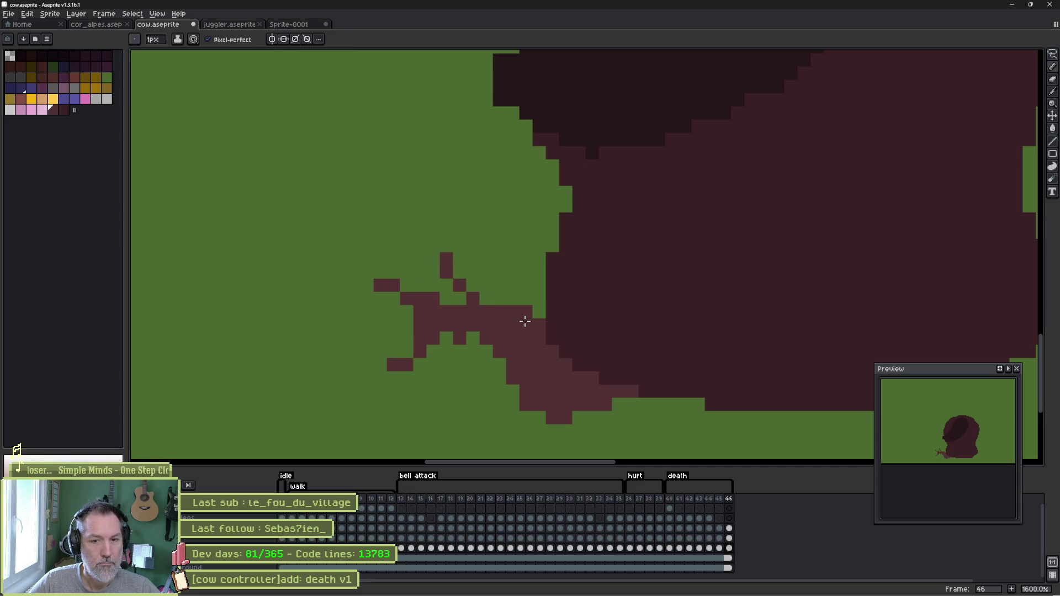
key(e)
drag(547, 403, 573, 433)
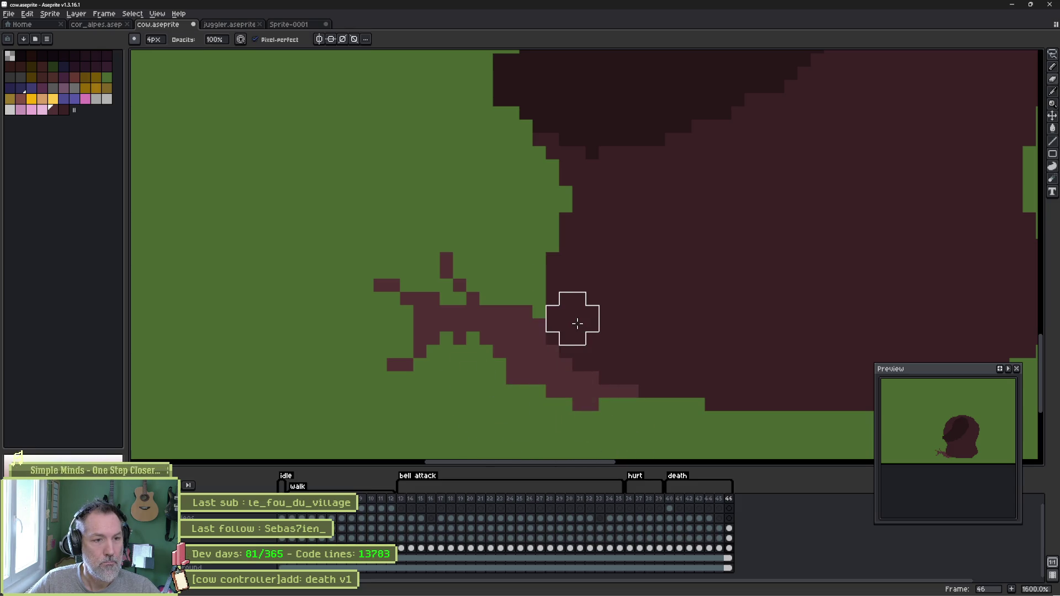
mouse_move(555, 303)
mouse_down()
mouse_move(556, 315)
mouse_move(519, 277)
mouse_move(530, 294)
mouse_up()
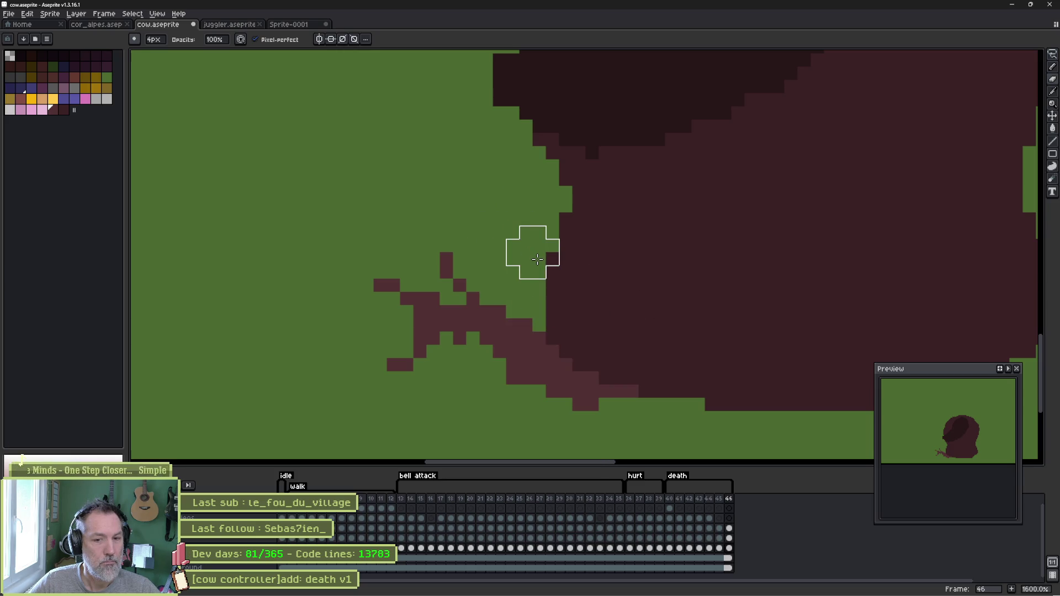
drag(481, 250, 480, 276)
key(b)
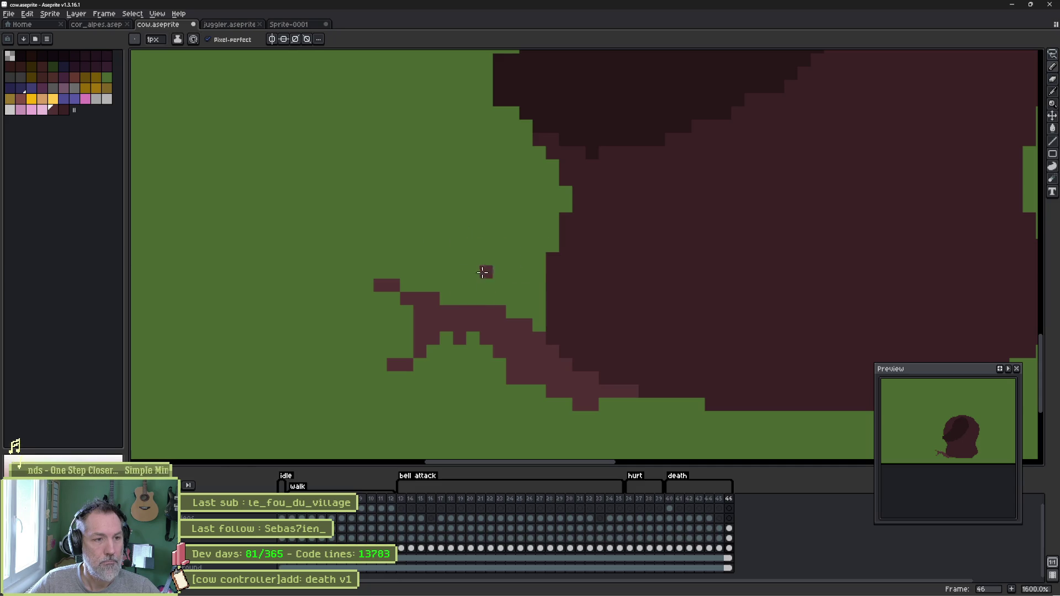
click(420, 270)
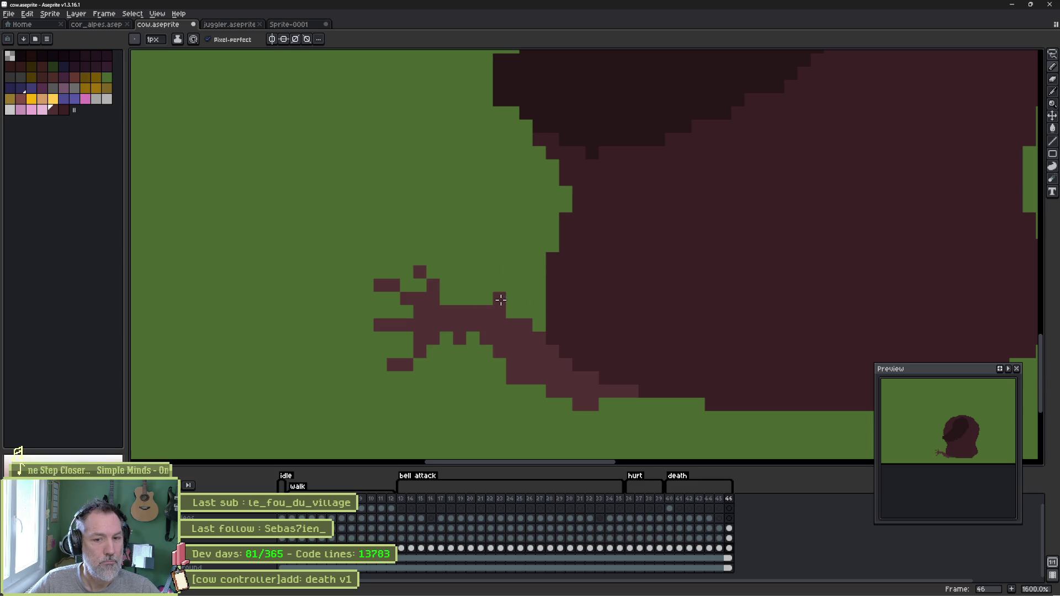
- Compare against frames 39–40, then add new frame 47 after frame 46
key(Left)
key(Left)
key(Left)
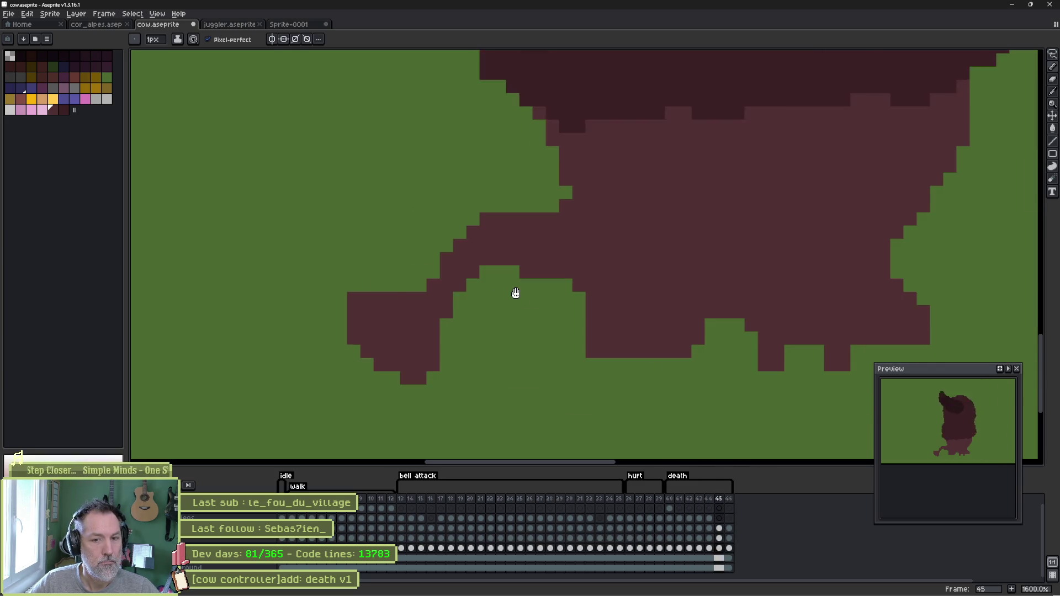
key(Left)
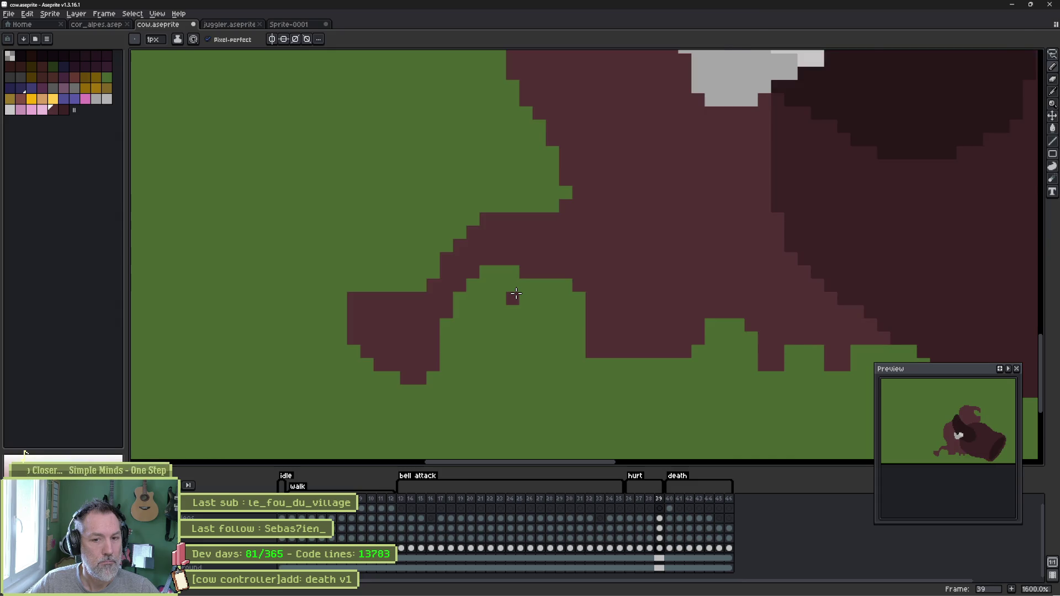
key(Right)
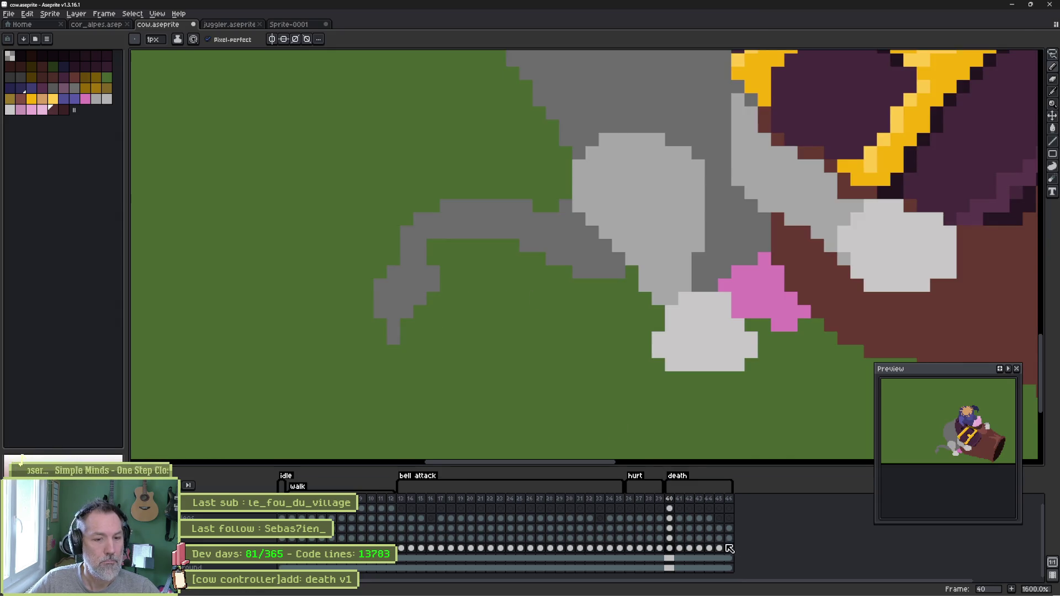
click(729, 548)
key(alt+n)
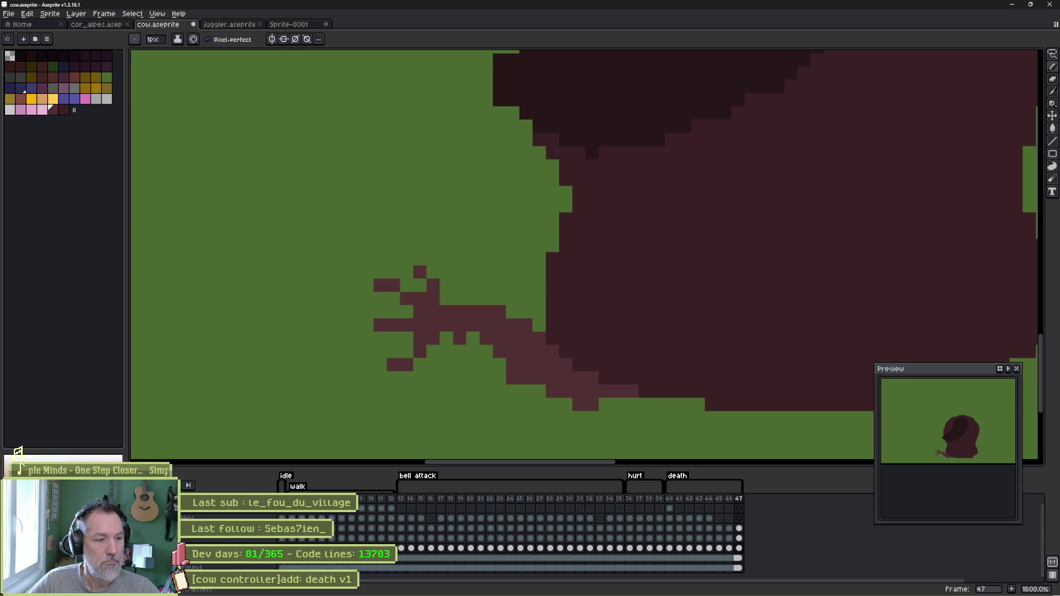
- Lasso the cow's upper body on frame 47 and delete it, leaving only the tail
scroll(673, 279, down, 4)
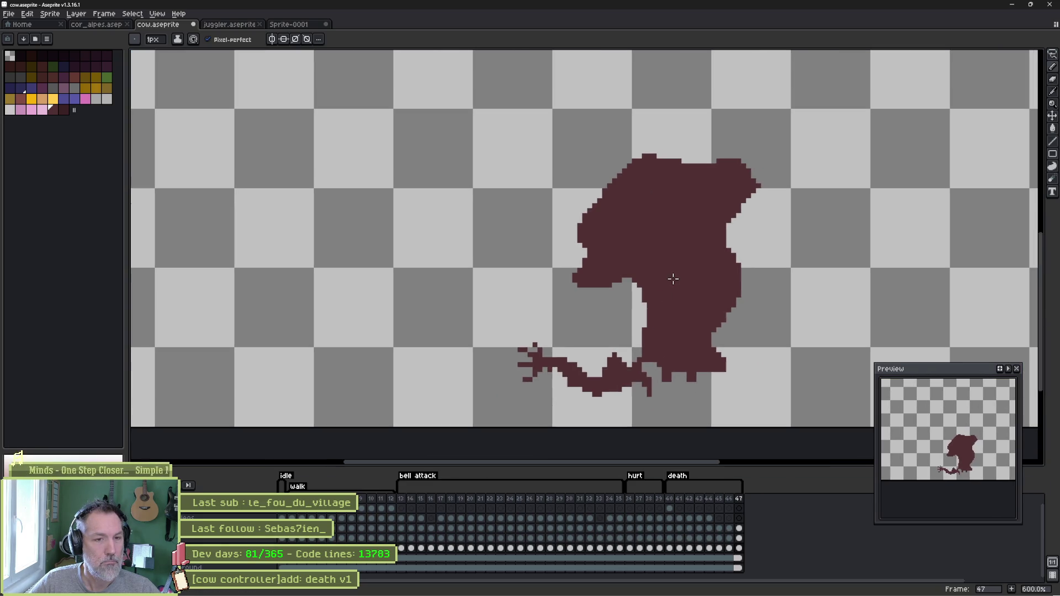
mouse_move(772, 117)
mouse_down()
mouse_move(821, 206)
mouse_move(702, 392)
mouse_move(516, 259)
mouse_move(635, 103)
mouse_up()
key(Delete)
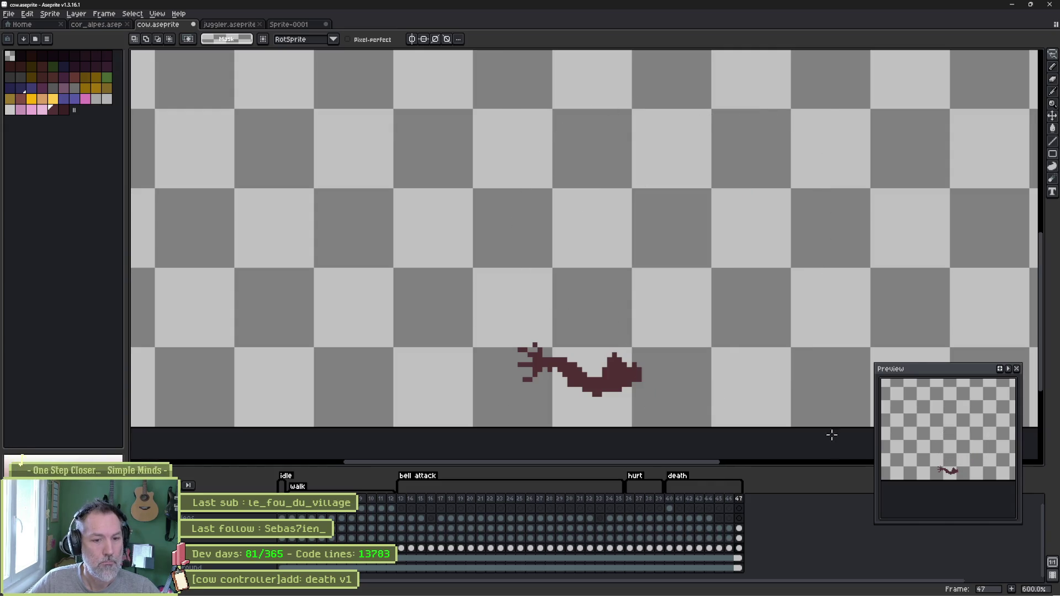